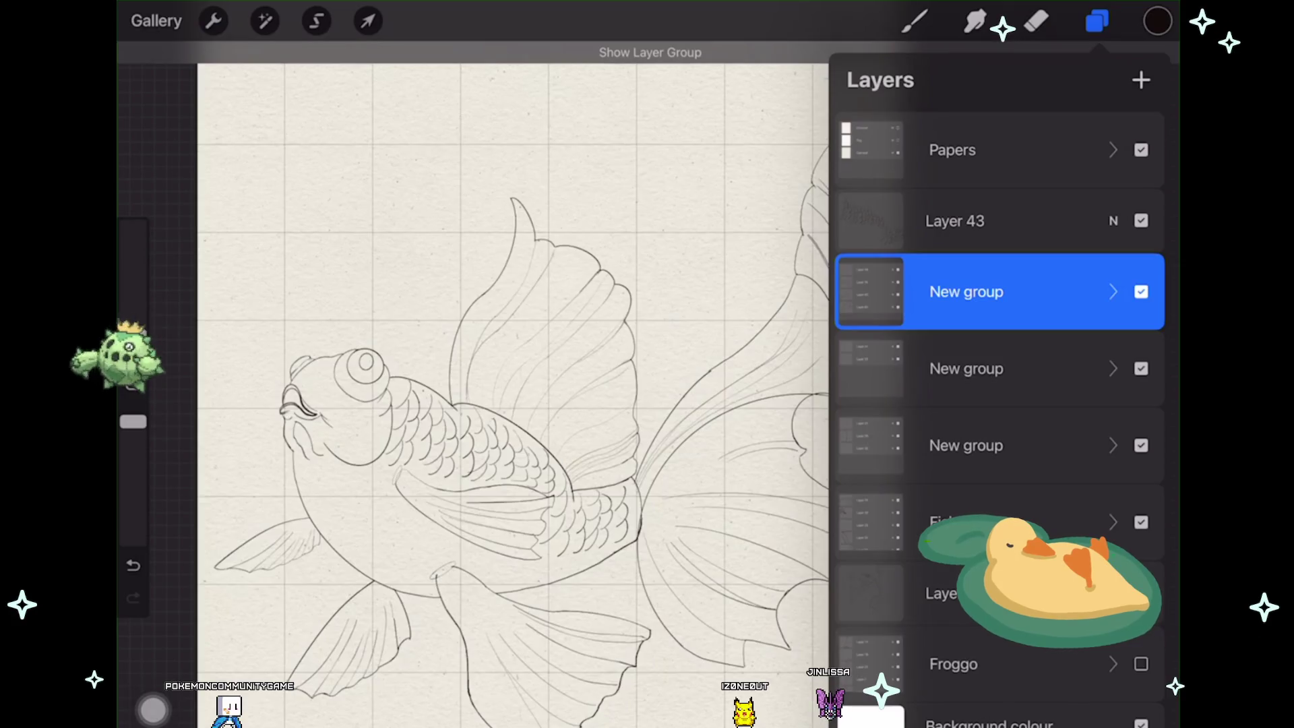
# Step: Toggle the fish group and Layer 31 visibility, undo one change, and check Layer 8
pyautogui.click(1140, 291)
pyautogui.click(1140, 291)
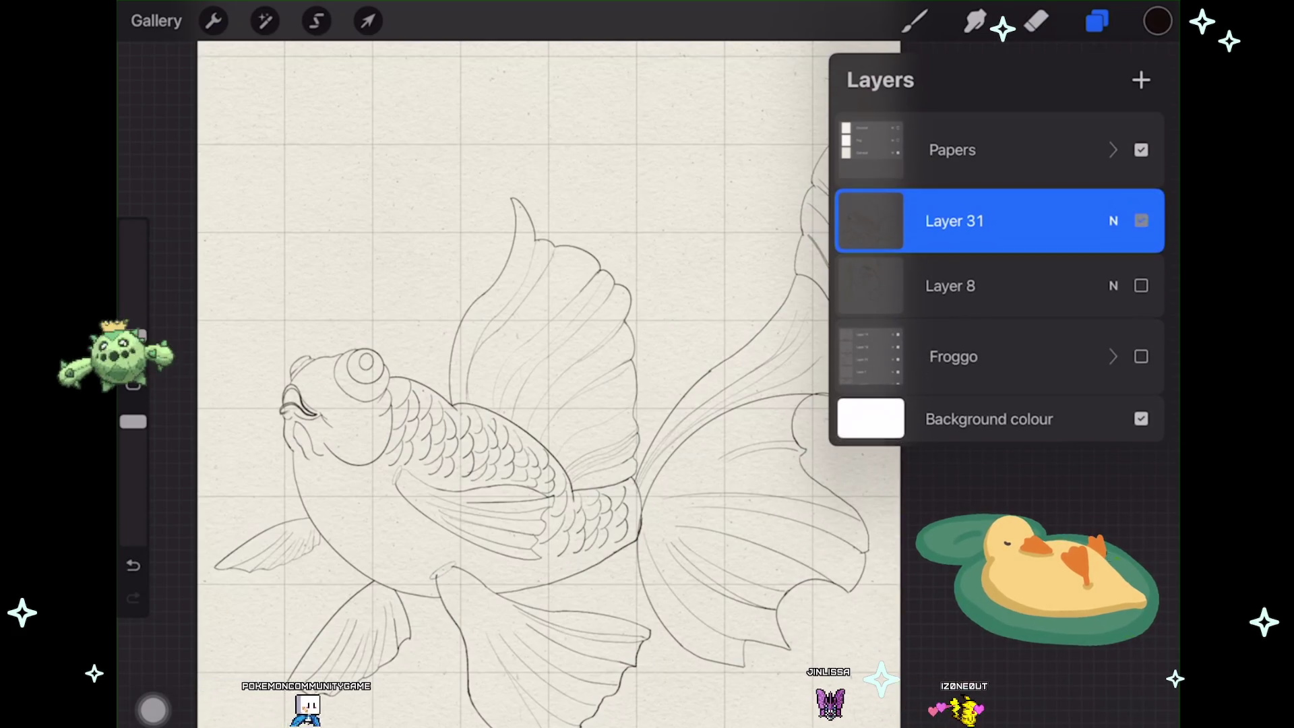
pyautogui.click(1140, 221)
pyautogui.click(1141, 221)
pyautogui.click(214, 21)
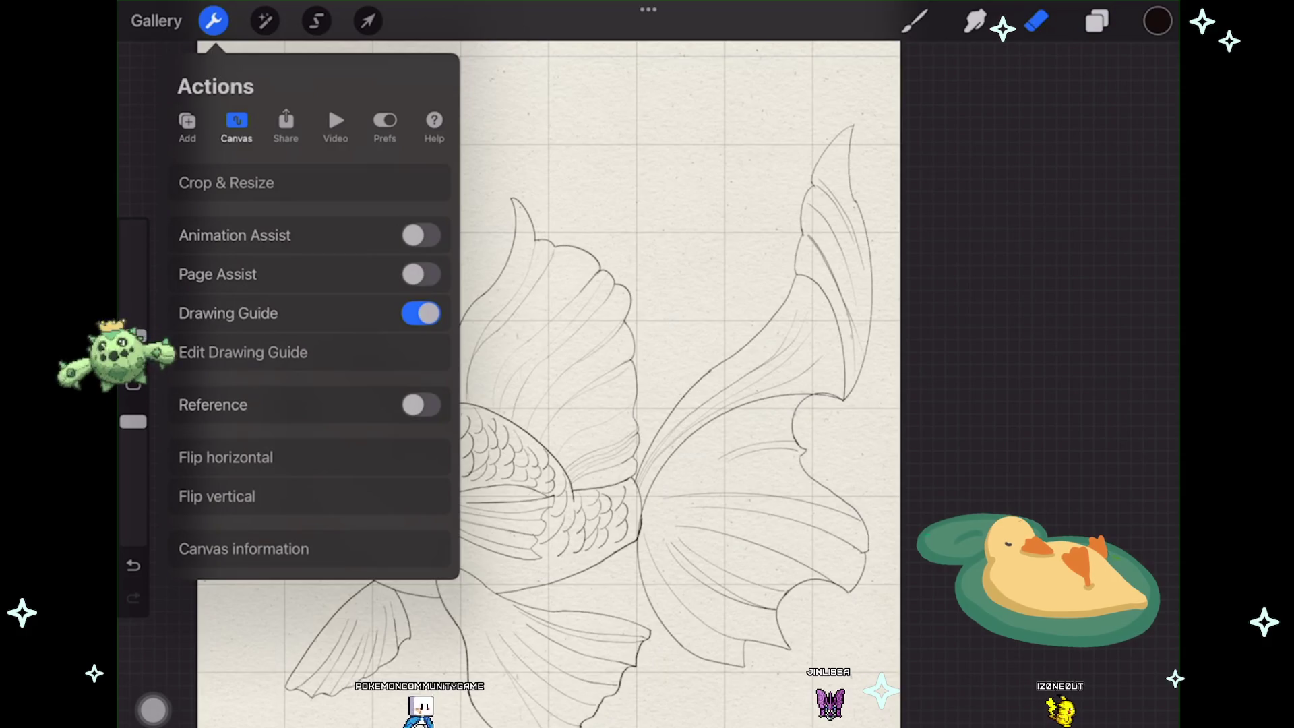
pyautogui.hotkey('ctrl', 'z')
pyautogui.click(1096, 20)
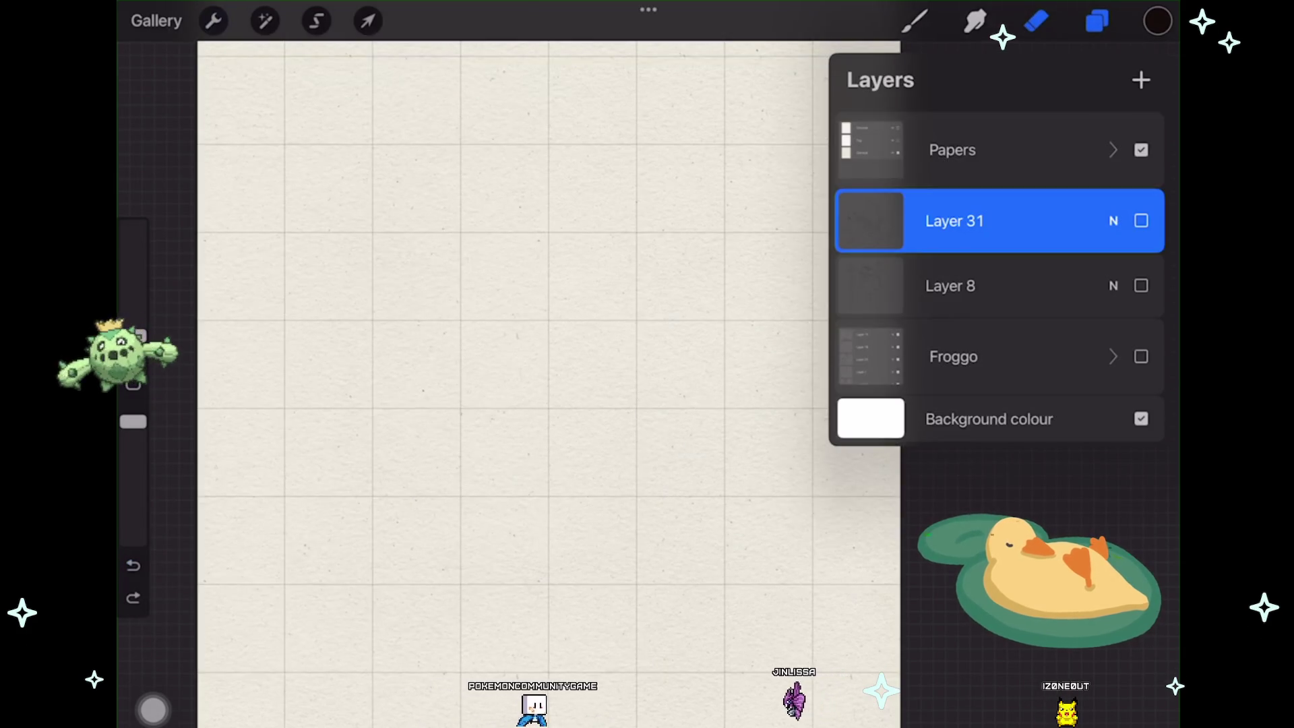
pyautogui.click(1141, 285)
# Step: Show the Froggo group and Layer 31 together, then make the Froggo group active
pyautogui.click(1141, 356)
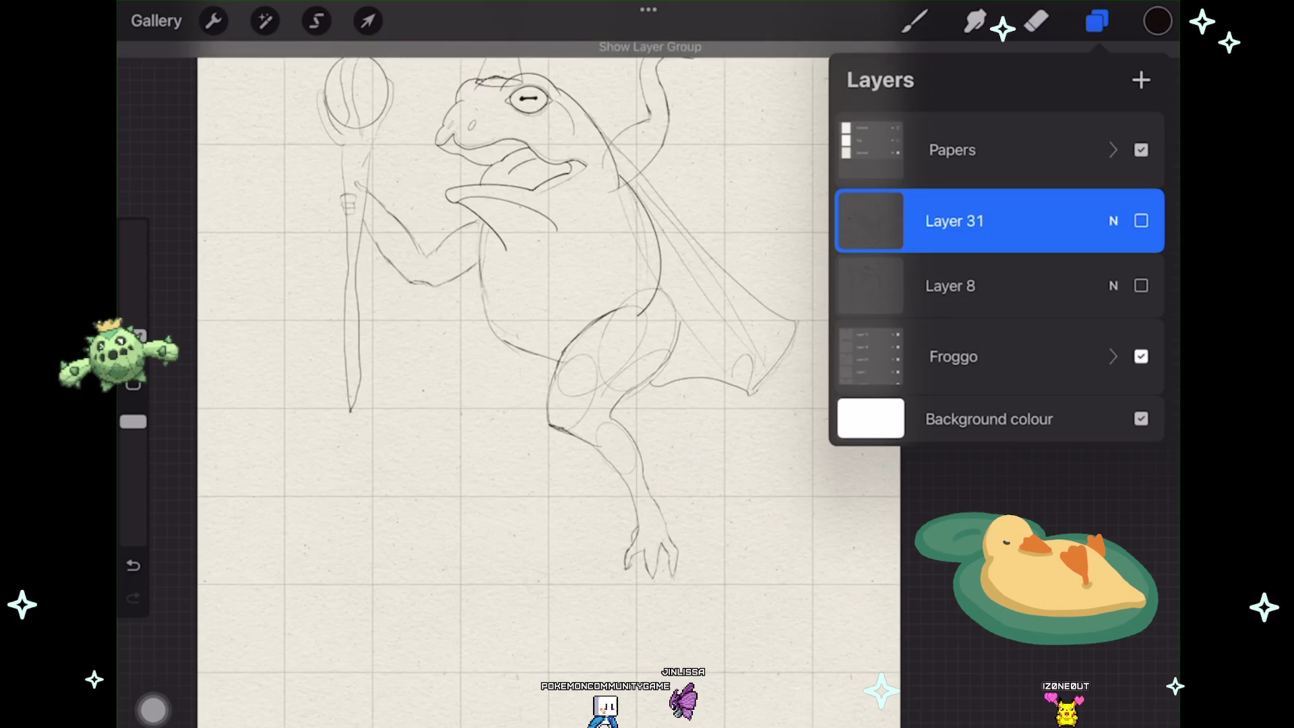
pyautogui.click(1141, 356)
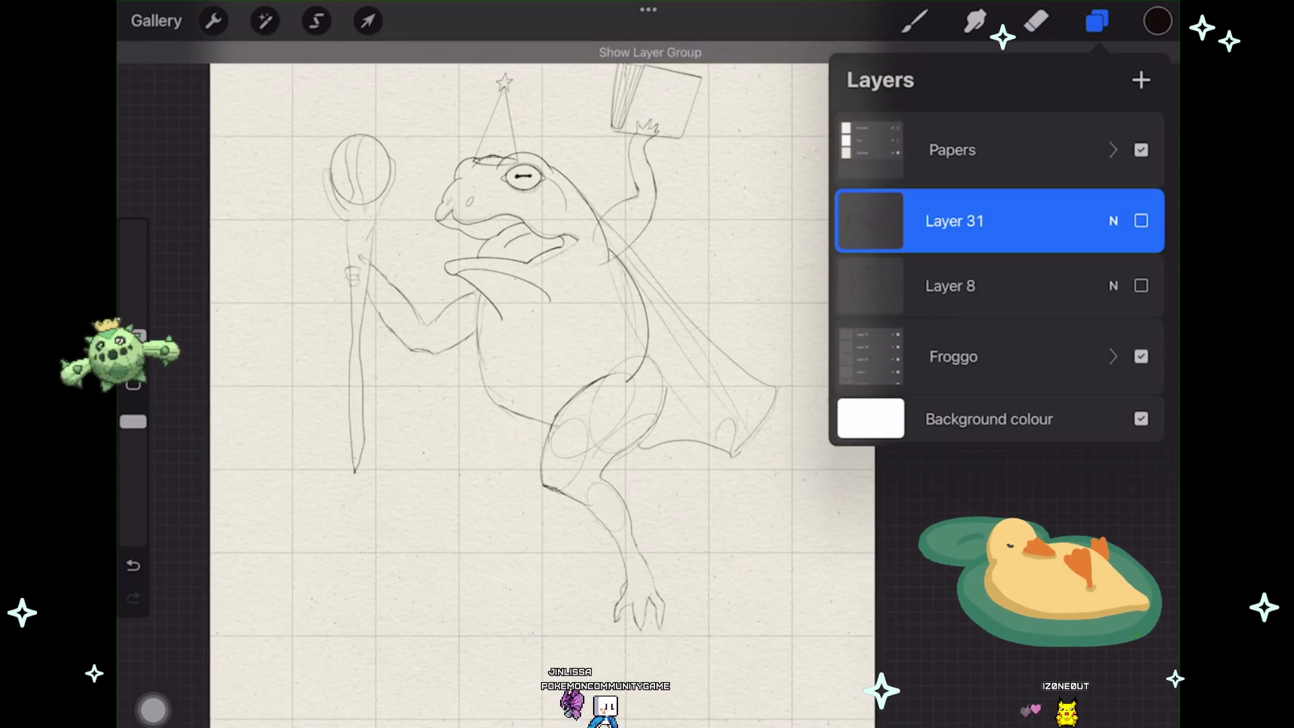
pyautogui.click(1141, 221)
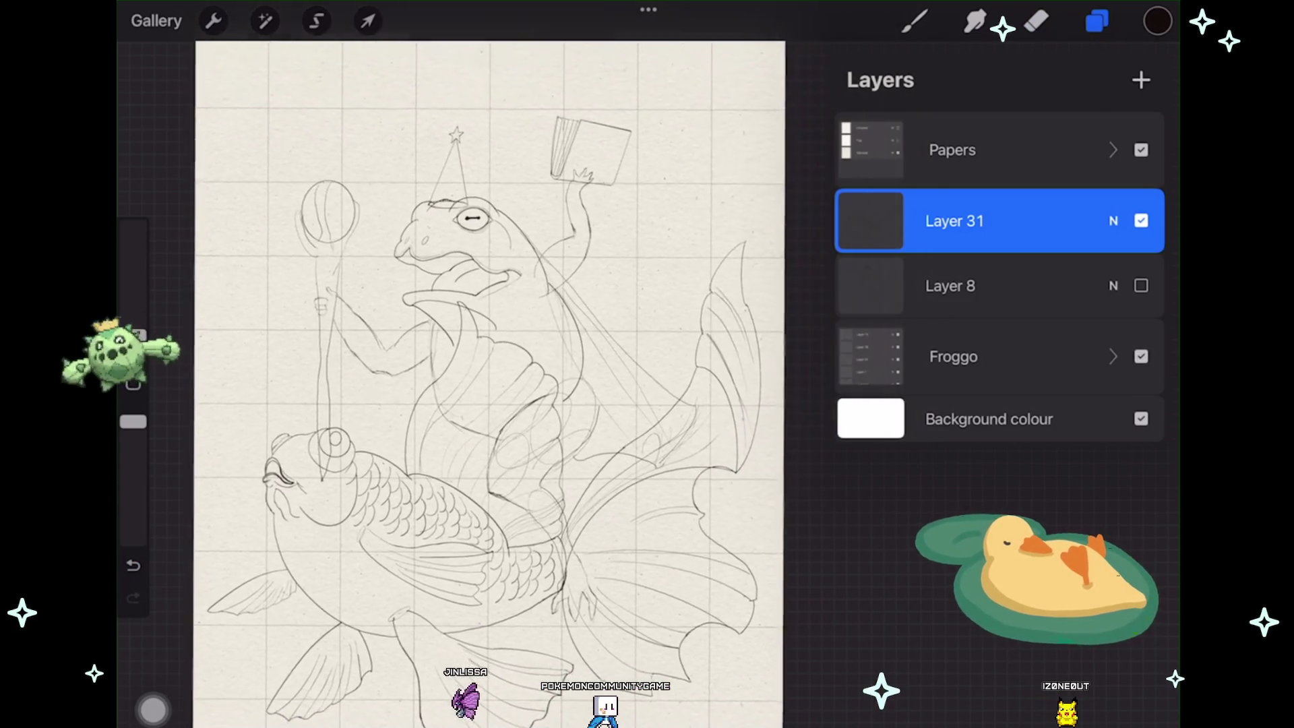
pyautogui.moveTo(472, 218); pyautogui.dragTo(500, 194)
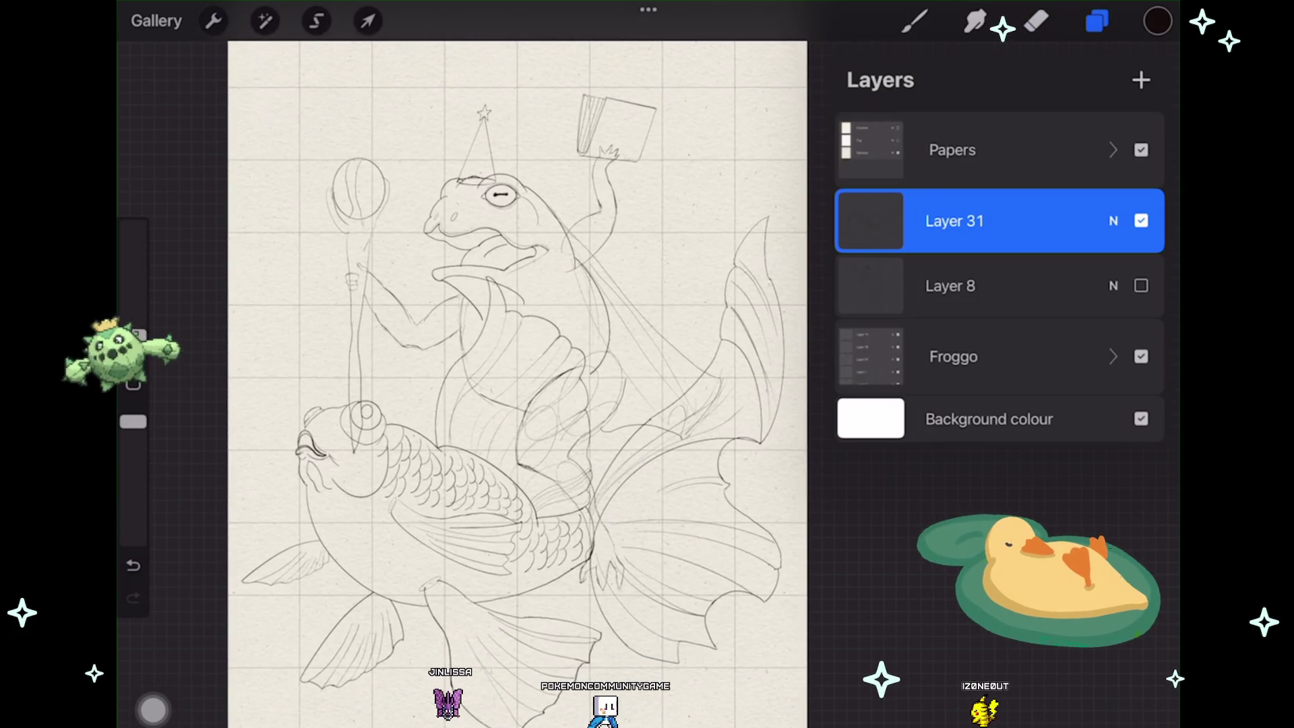
pyautogui.click(954, 355)
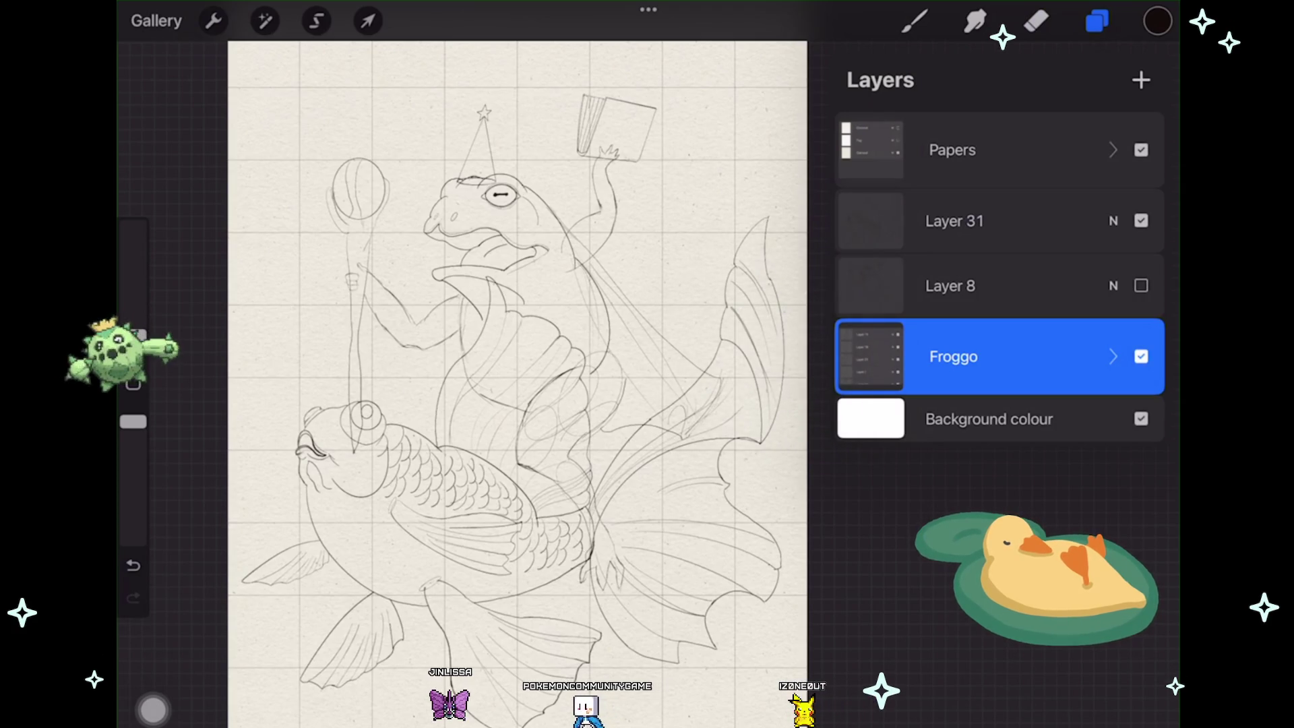
# Step: Uniformly transform the frog sketch, moving it left and down above the goldfish's back
pyautogui.click(367, 20)
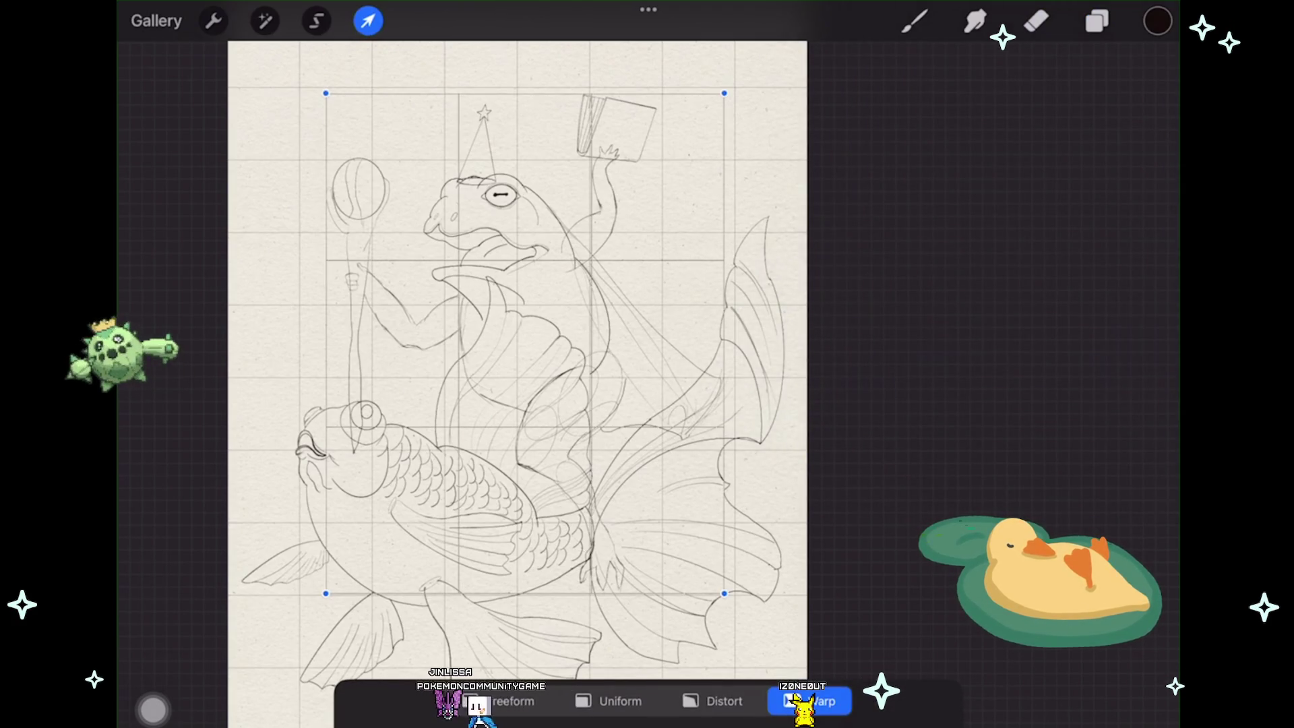
pyautogui.click(608, 701)
pyautogui.moveTo(506, 354)
pyautogui.mouseDown()
pyautogui.moveTo(460, 382)
pyautogui.moveTo(417, 382)
pyautogui.moveTo(567, 344)
pyautogui.moveTo(542, 341)
pyautogui.mouseUp()
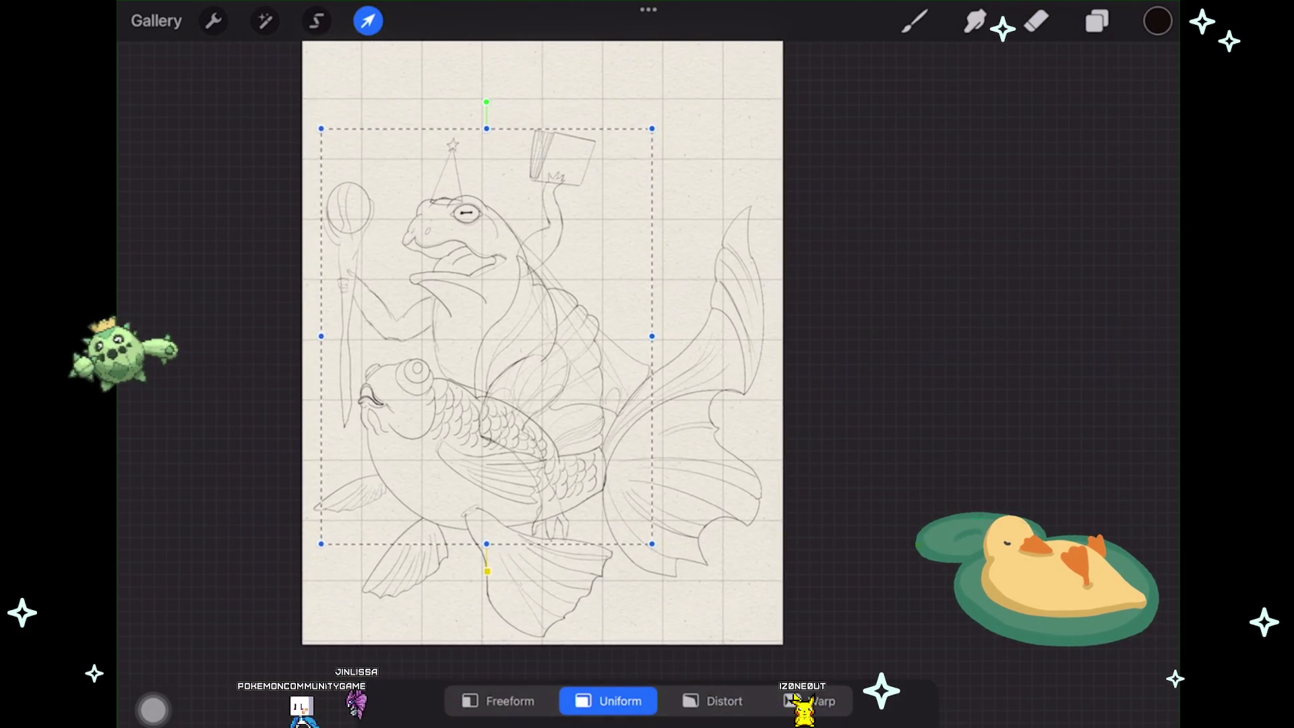
pyautogui.click(367, 21)
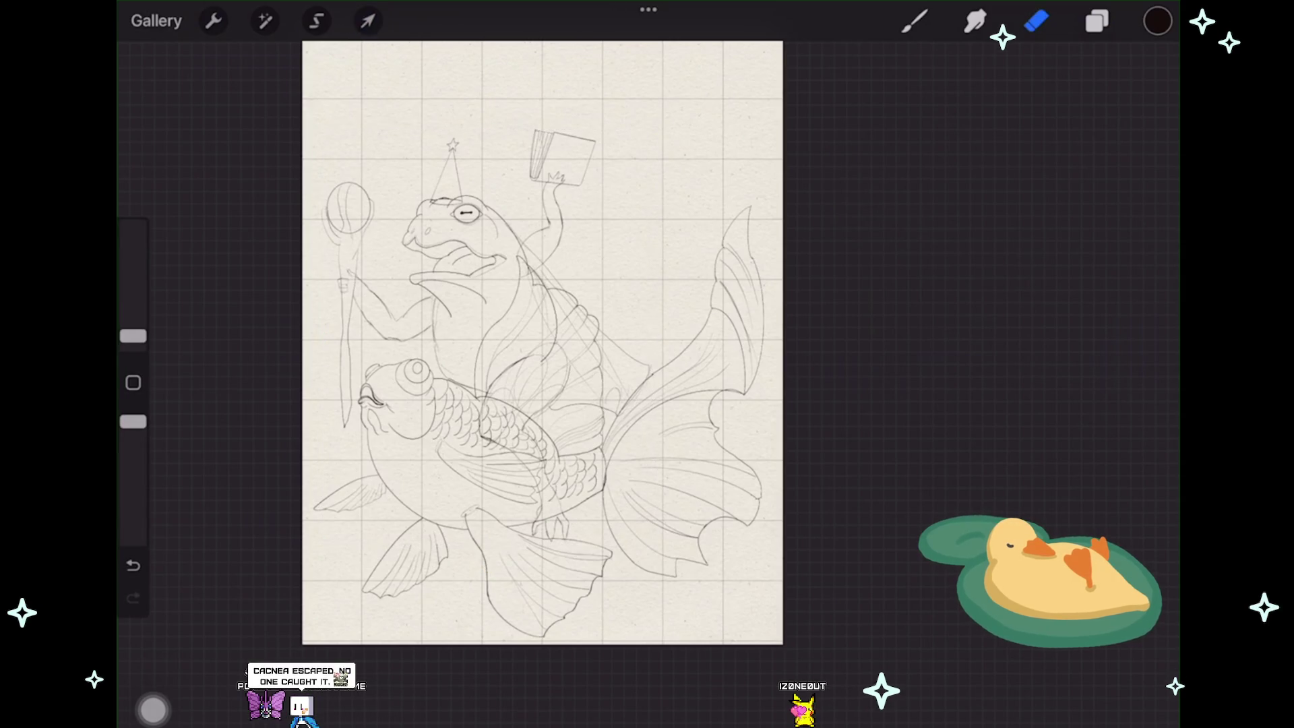
pyautogui.click(1097, 20)
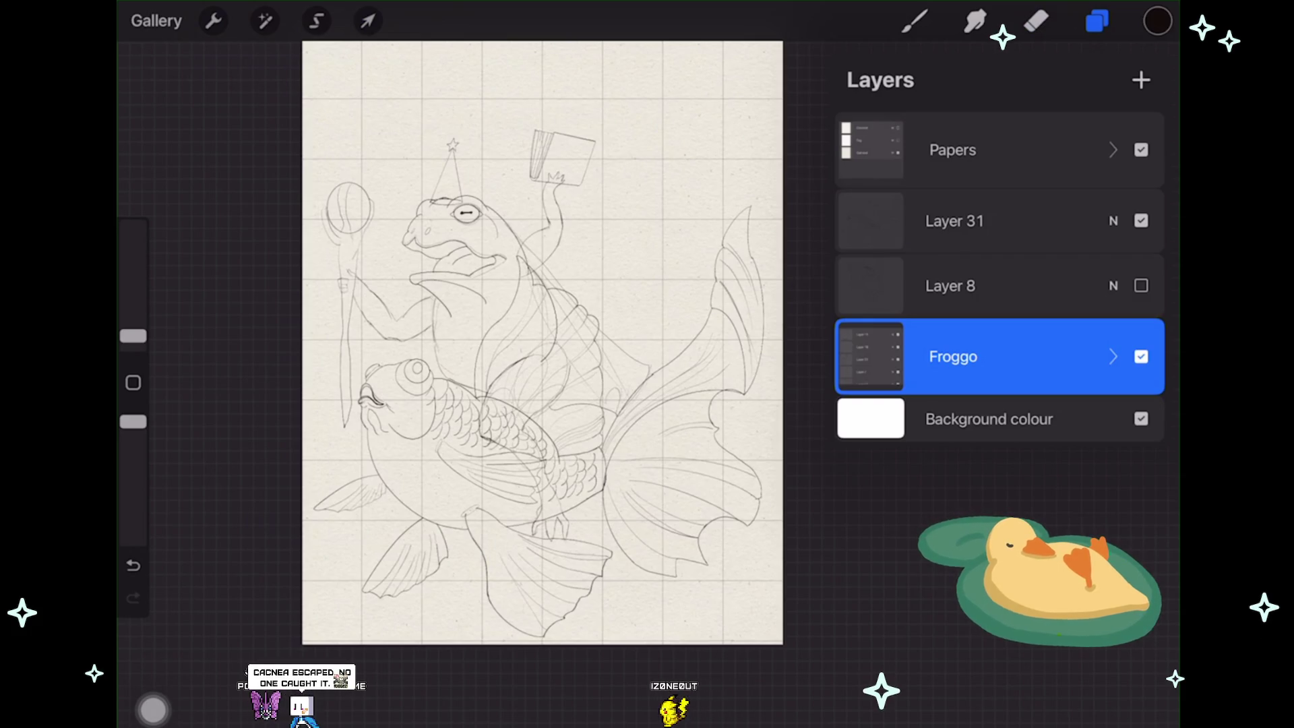
# Step: Toggle Layer 31's visibility, duplicate it, and toggle the copy's visibility
pyautogui.moveTo(542, 342); pyautogui.dragTo(500, 372)
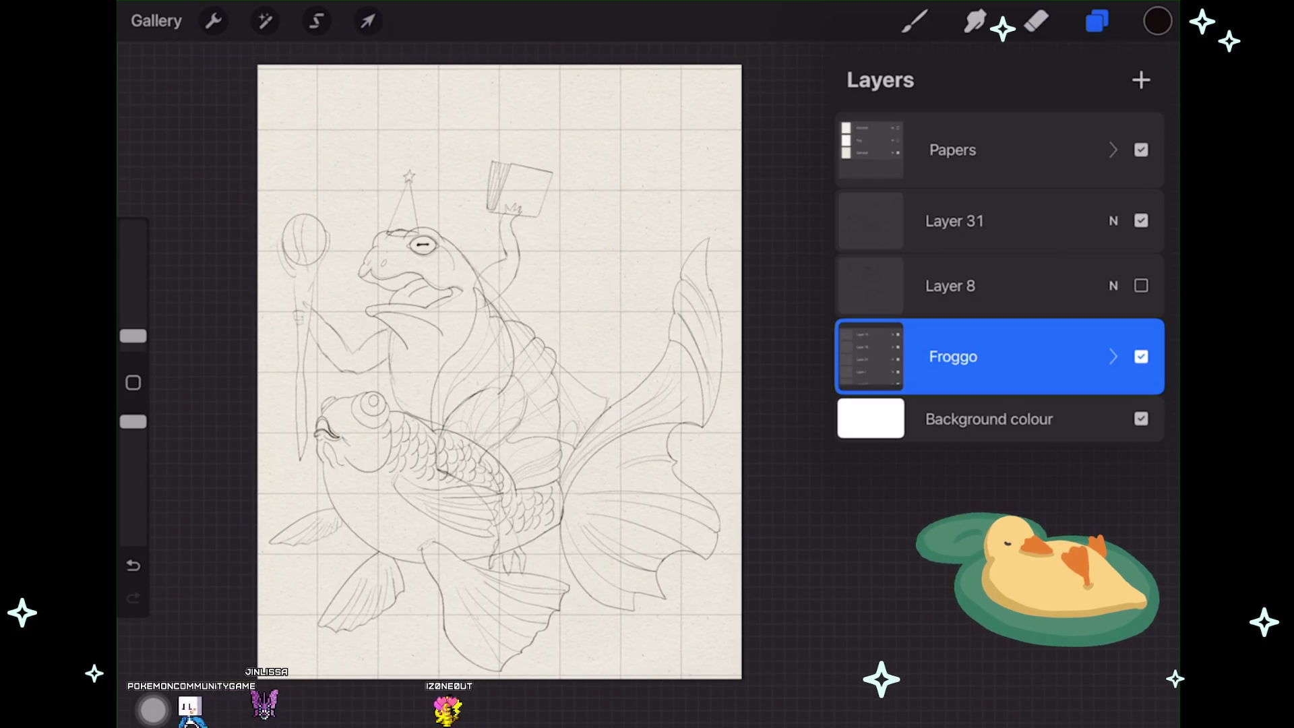
pyautogui.click(1140, 220)
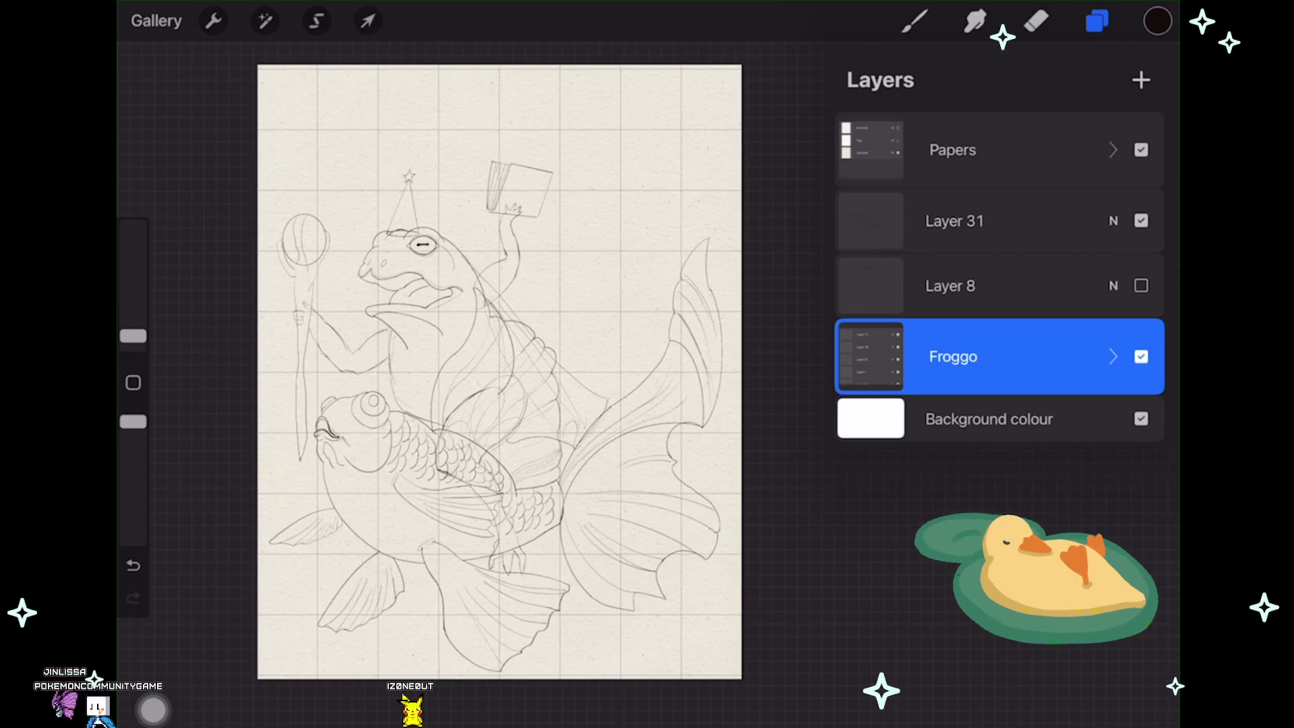
pyautogui.click(1141, 222)
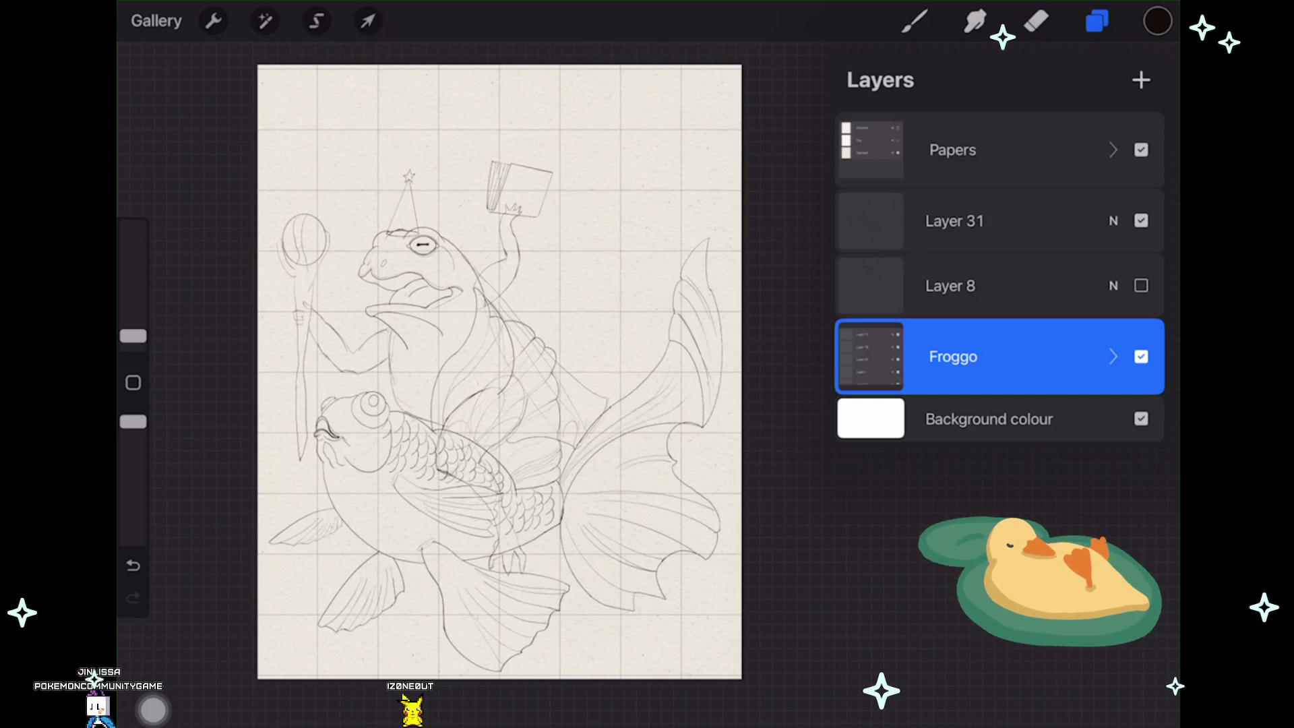
pyautogui.moveTo(1062, 221); pyautogui.dragTo(910, 221)
pyautogui.click(968, 217)
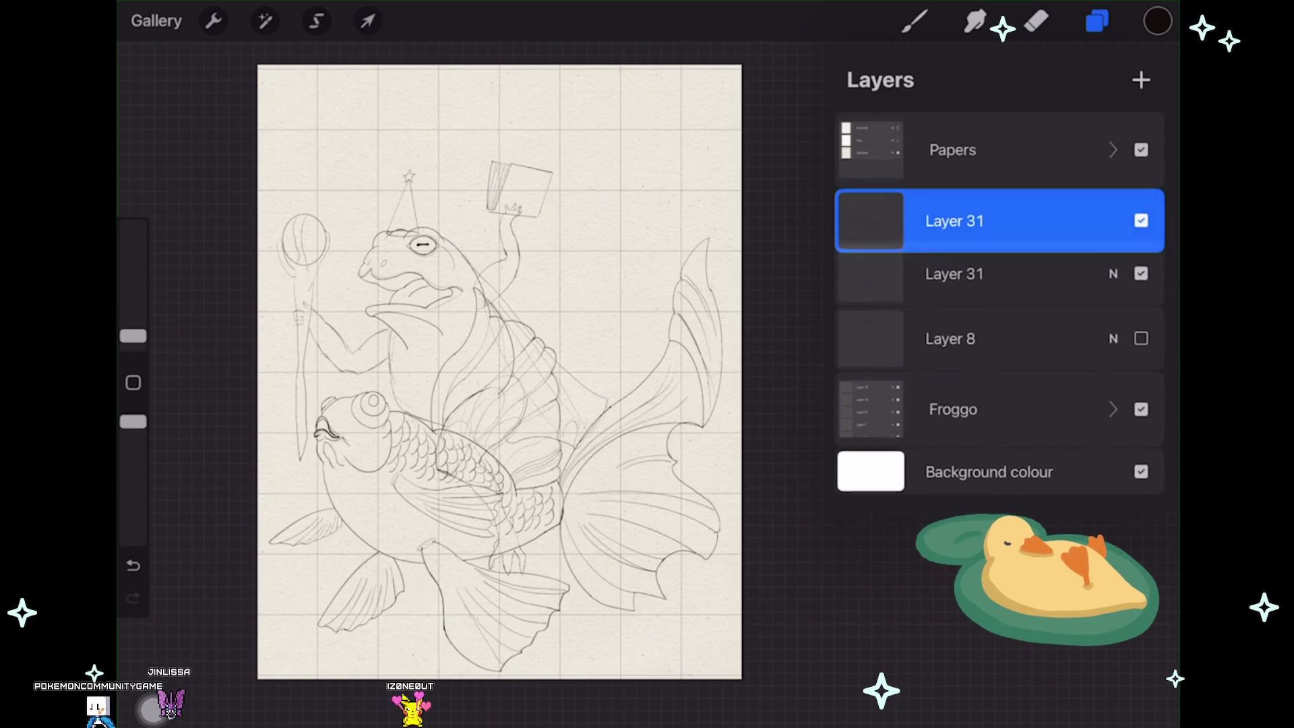
pyautogui.click(1140, 285)
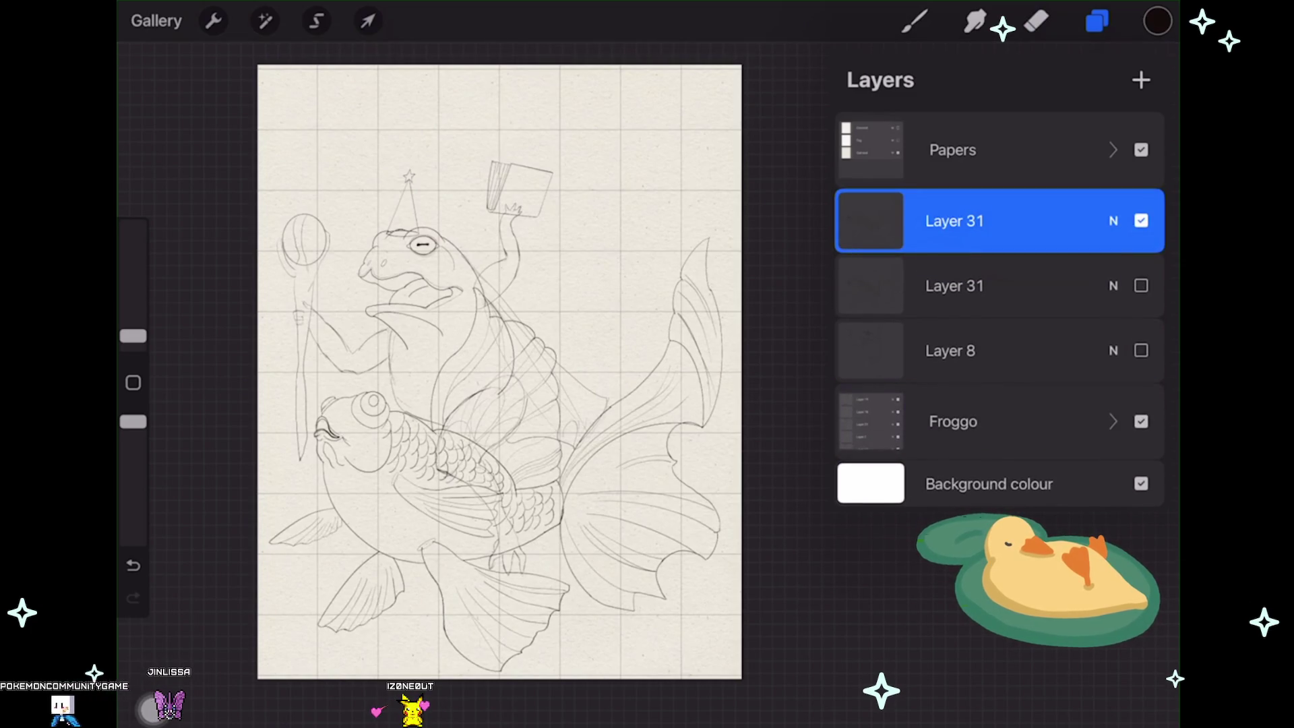
pyautogui.click(1141, 286)
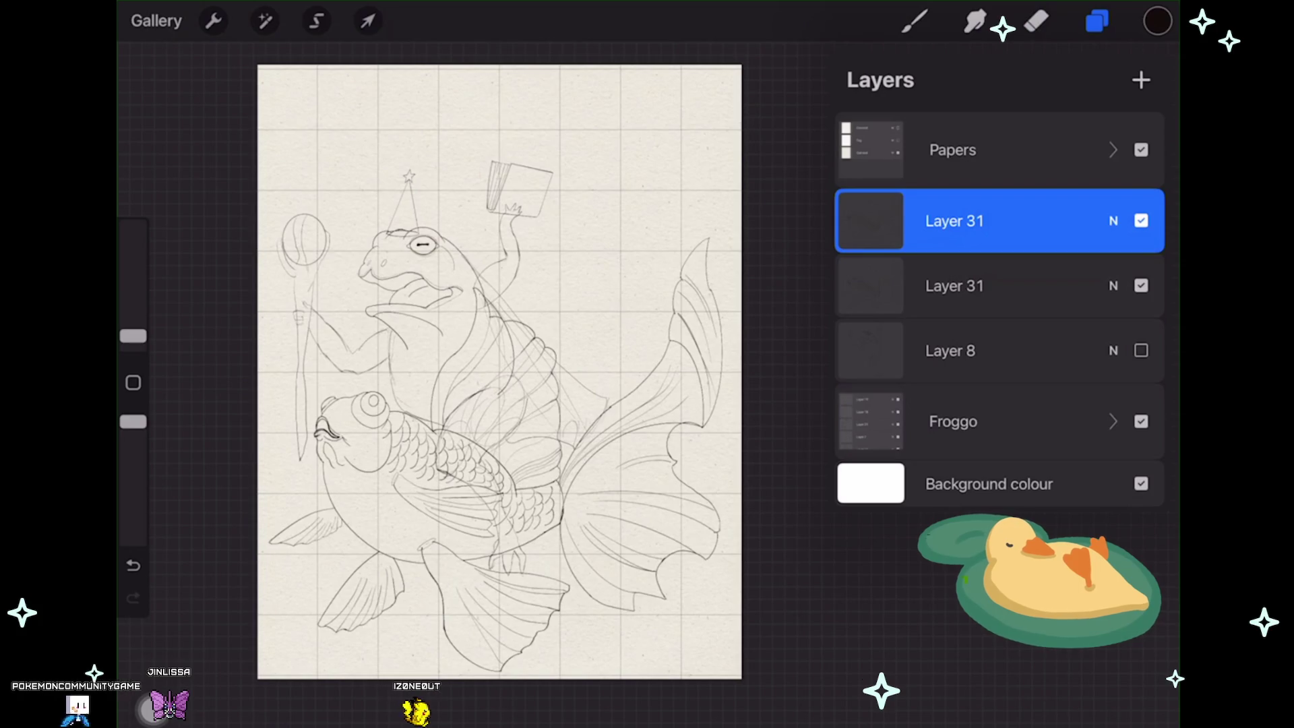
# Step: Undo four times to revert the duplicate and frog move, then show Layer 31 again
pyautogui.click(132, 566)
pyautogui.click(133, 565)
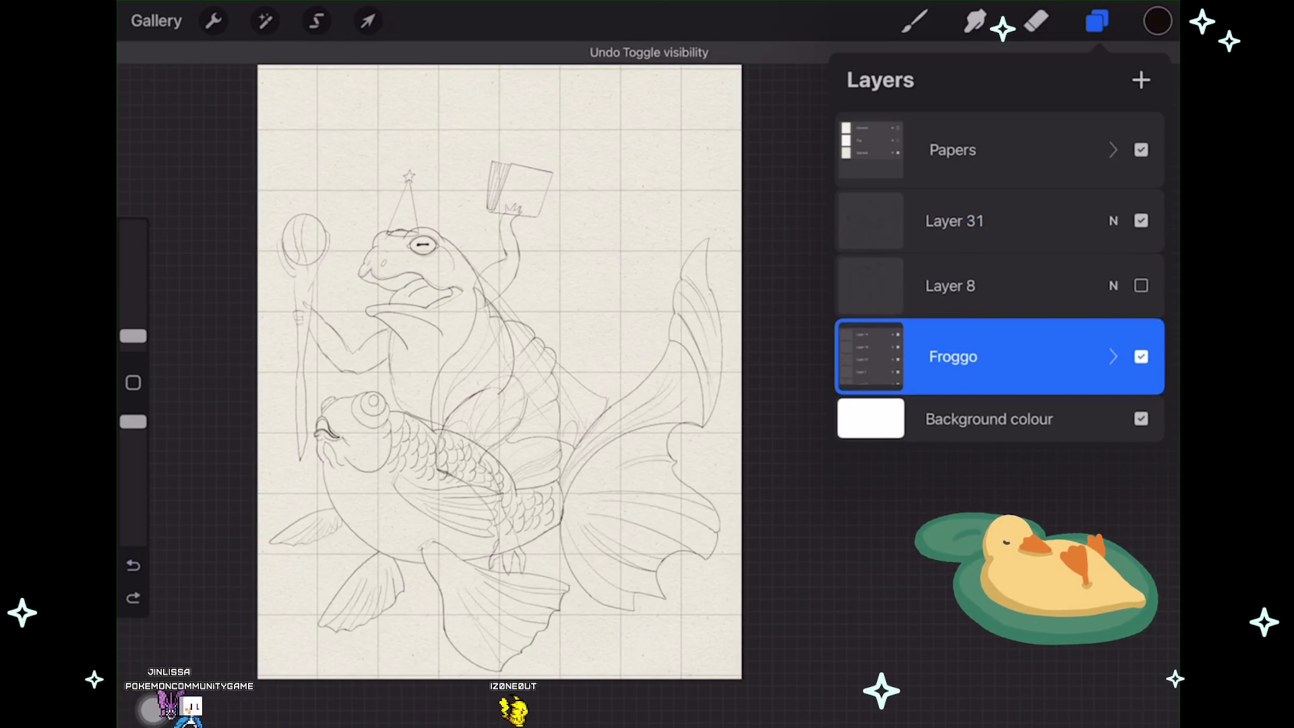
pyautogui.click(132, 565)
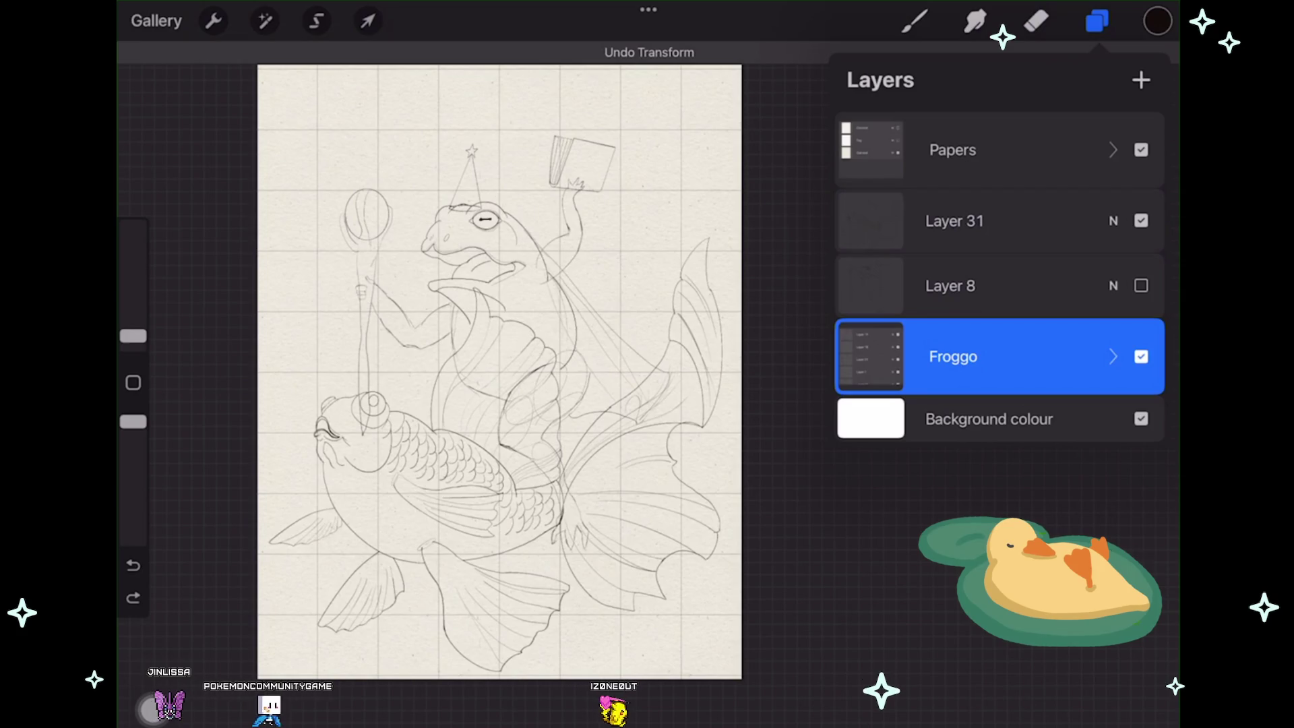
pyautogui.click(132, 565)
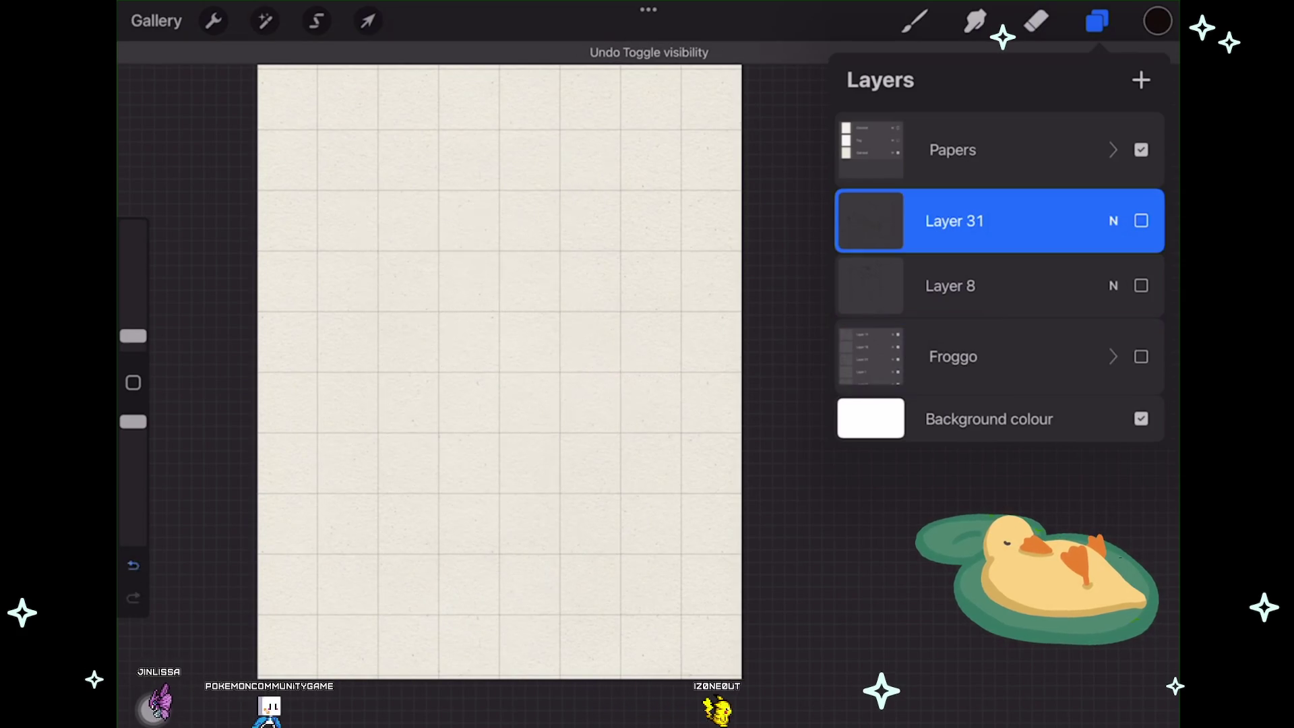
pyautogui.click(1140, 221)
# Step: Undo to the grouped setup, reveal the frog, and check the fish and tail groups' visibility
pyautogui.click(133, 564)
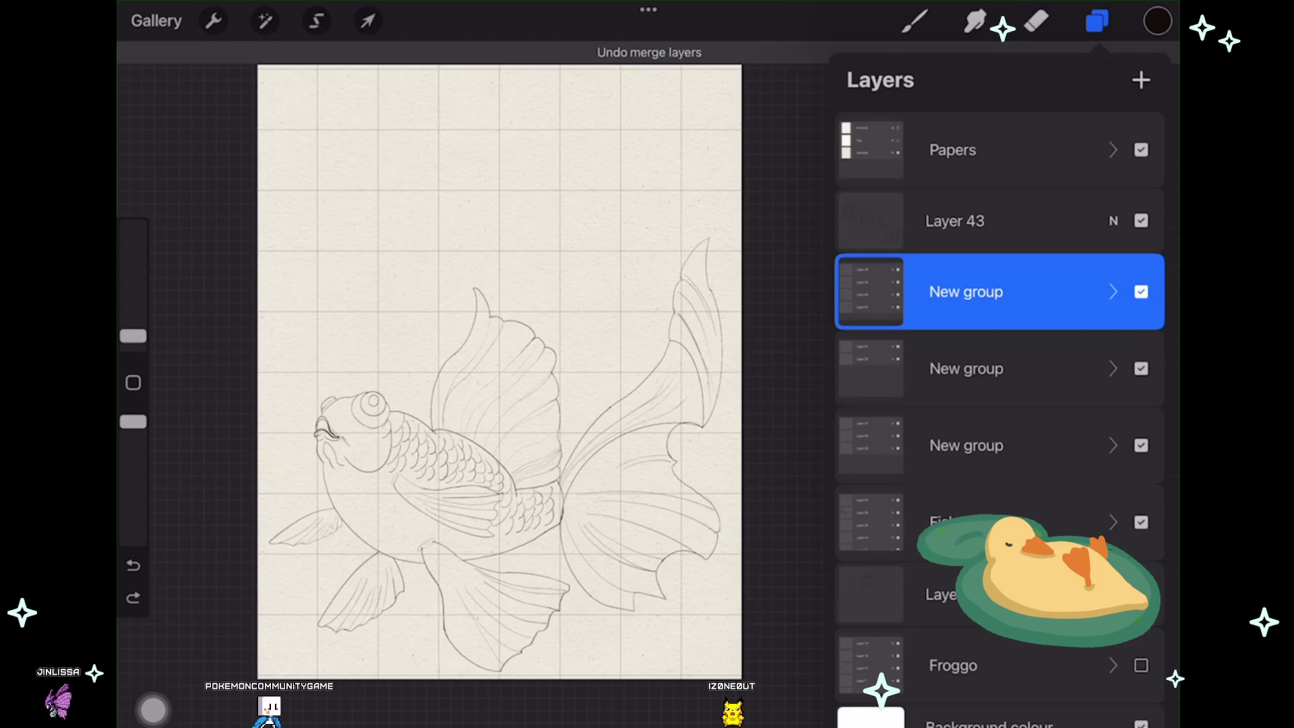
pyautogui.click(132, 597)
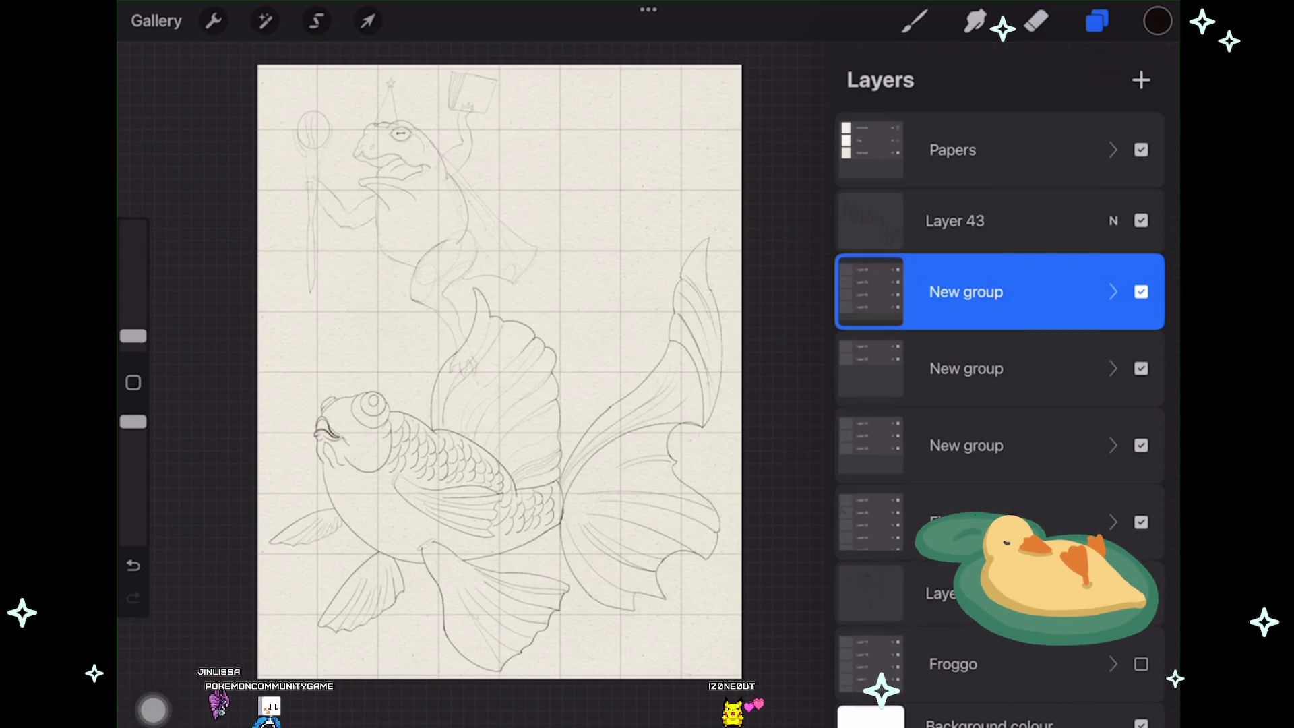
pyautogui.click(1141, 292)
pyautogui.click(1140, 291)
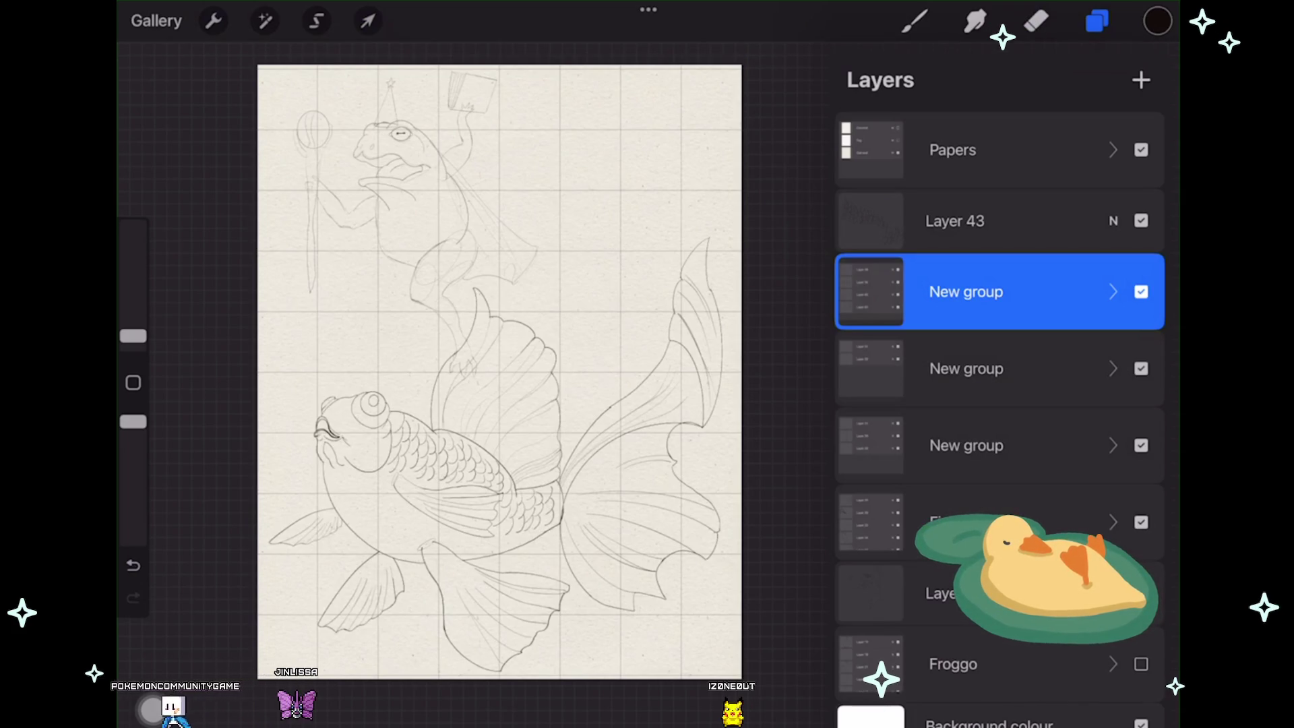
pyautogui.click(1140, 592)
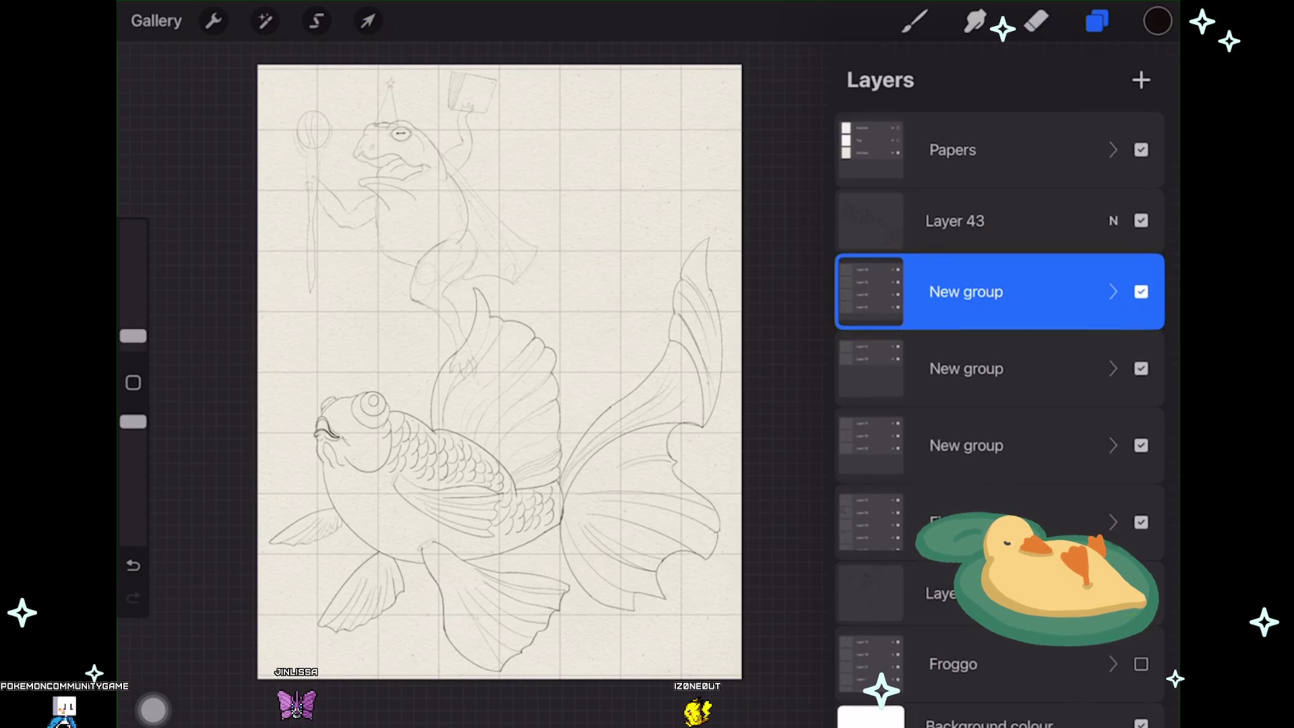
pyautogui.moveTo(1061, 522)
pyautogui.mouseDown()
pyautogui.moveTo(823, 521)
pyautogui.moveTo(1112, 523)
pyautogui.mouseUp()
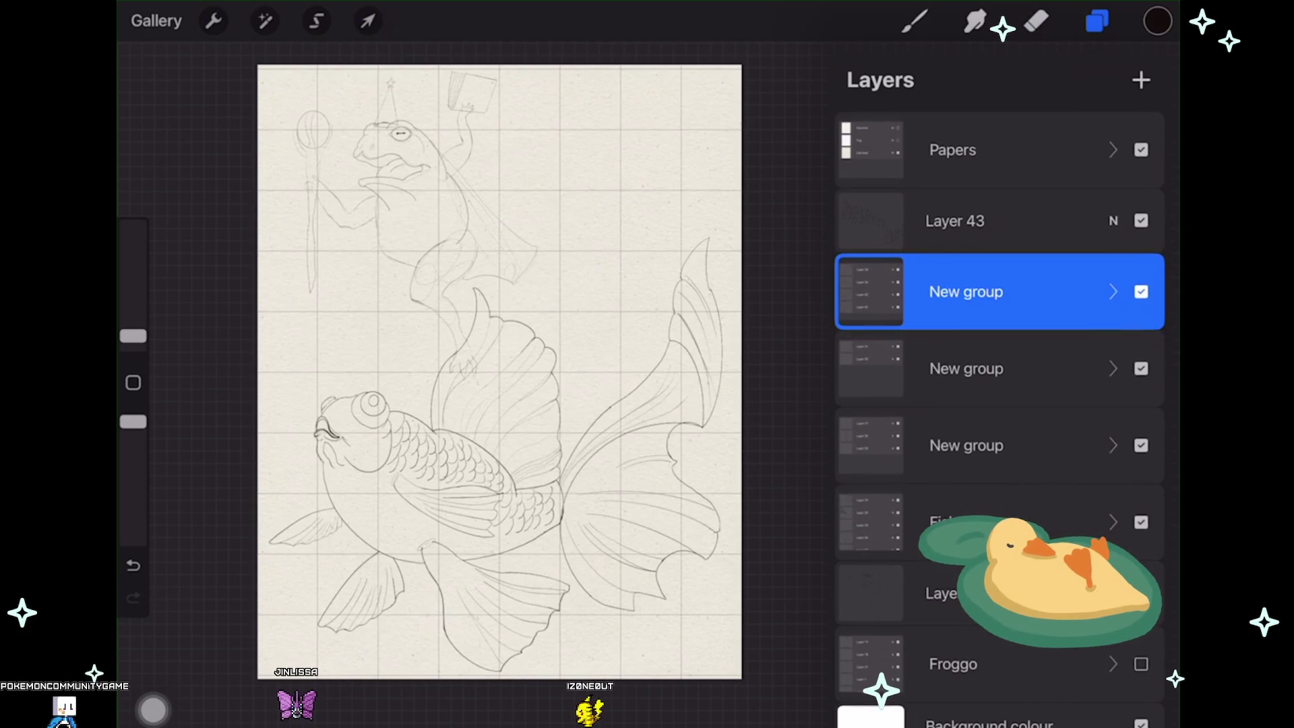
pyautogui.click(1141, 523)
pyautogui.click(1141, 523)
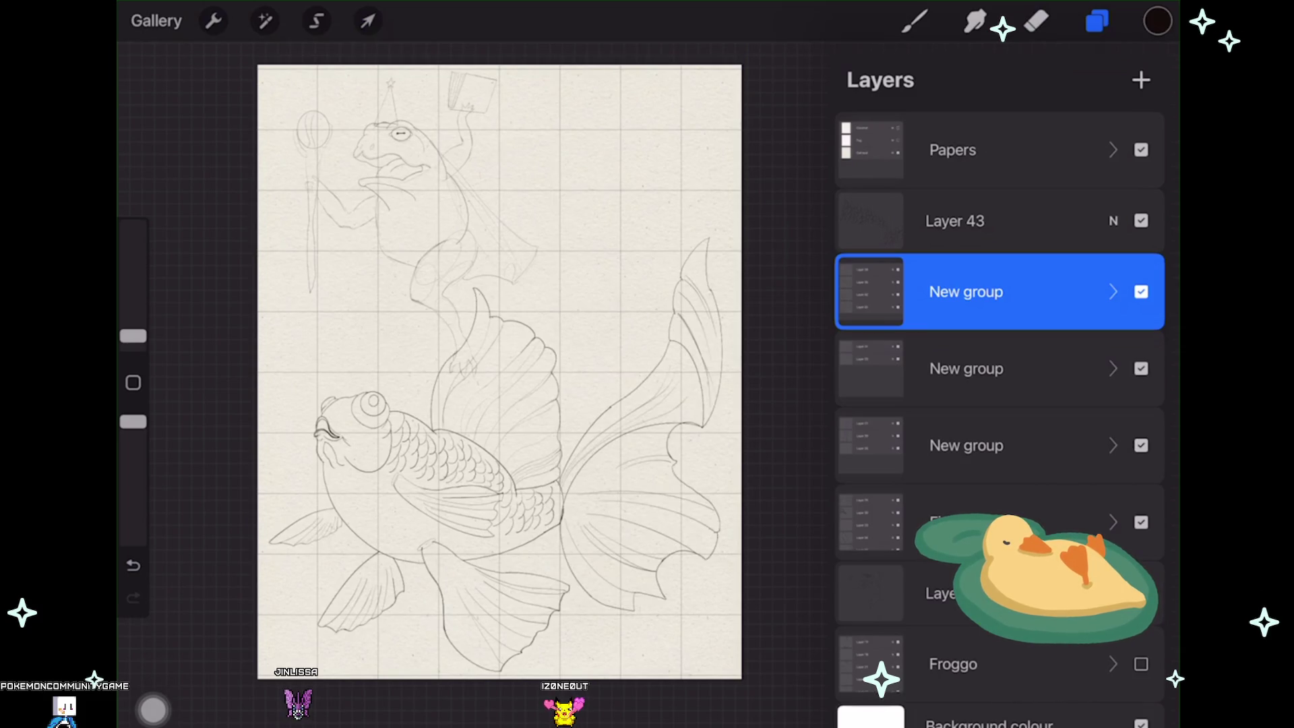
# Step: Show Layer 43 and pinch-merge the fish layers into a single Layer 31
pyautogui.click(1141, 220)
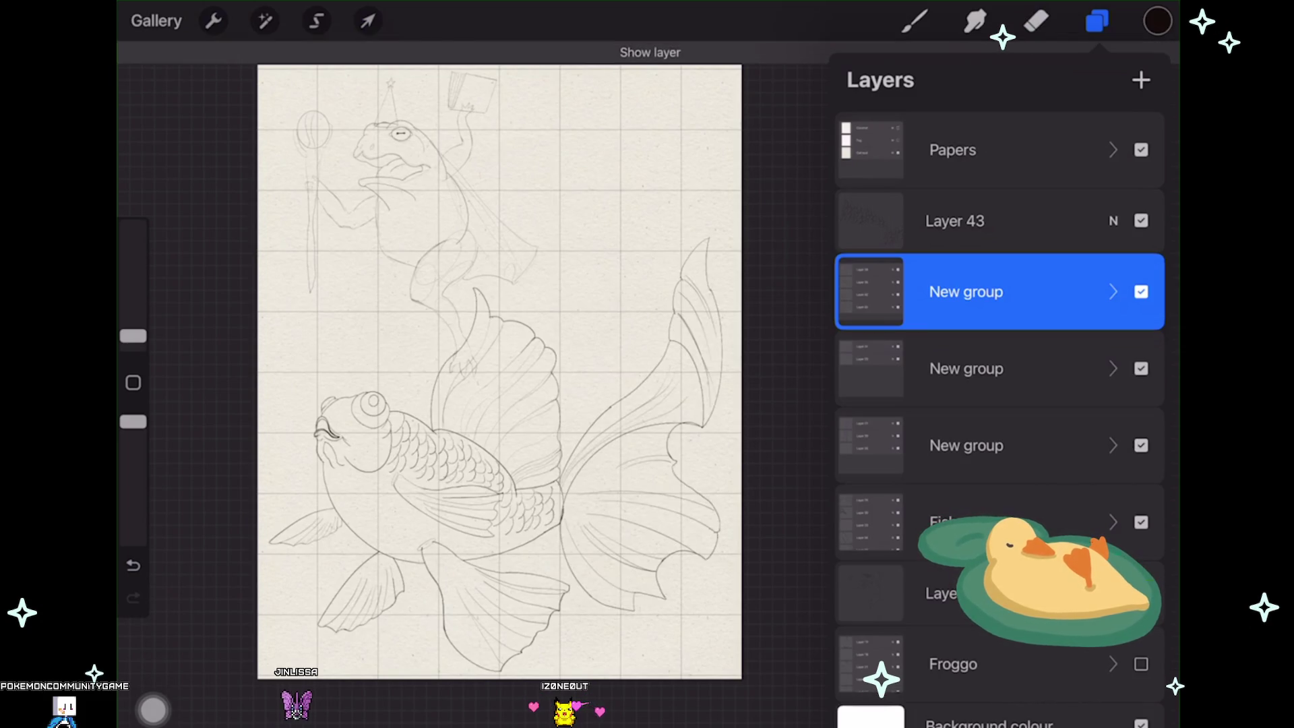
pyautogui.moveTo(998, 446); pyautogui.dragTo(999, 291)
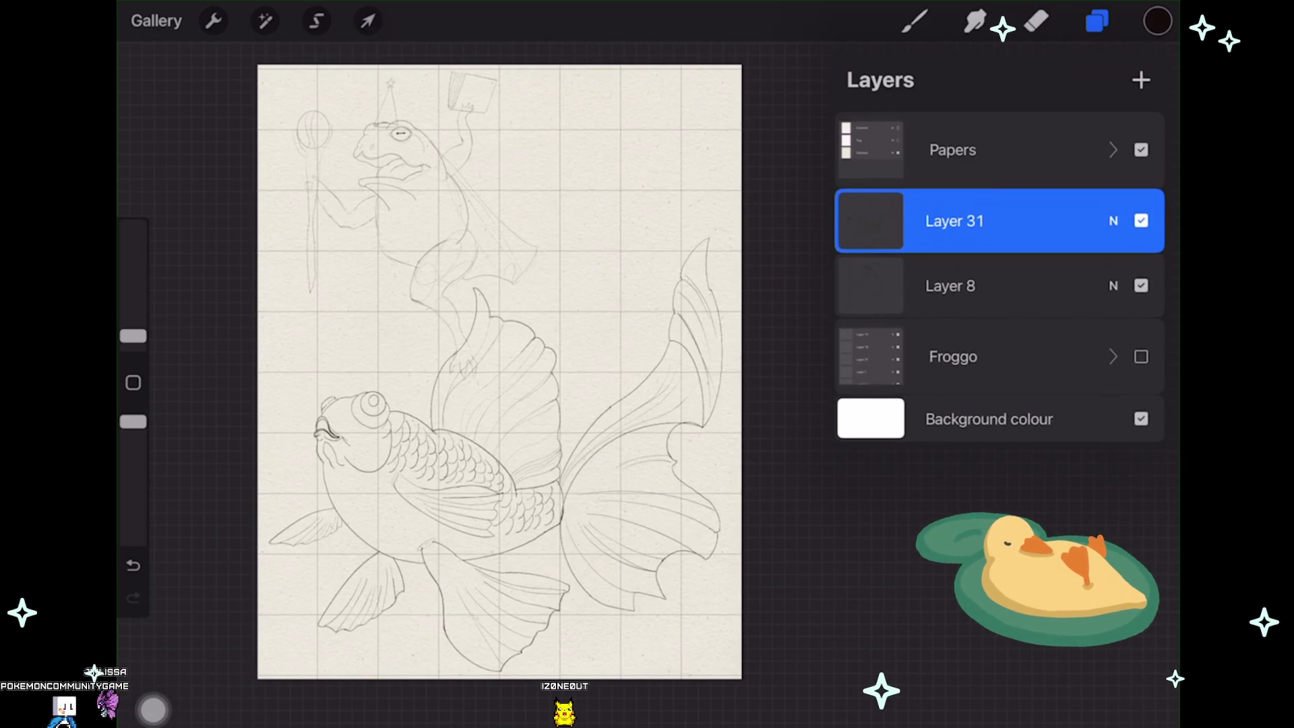
# Step: Duplicate Layer 31, hide the copy, and move both copies below Froggo
pyautogui.moveTo(1012, 221); pyautogui.dragTo(889, 221)
pyautogui.click(1046, 220)
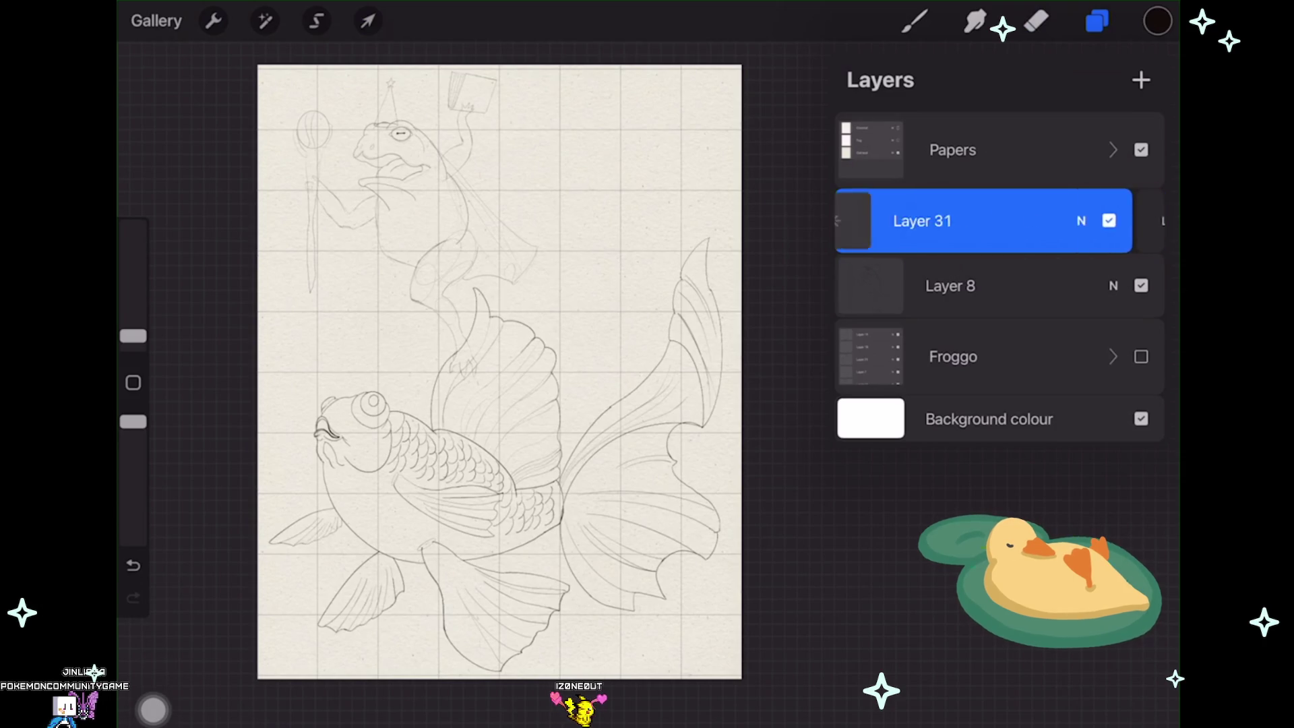
pyautogui.click(955, 286)
pyautogui.click(1141, 286)
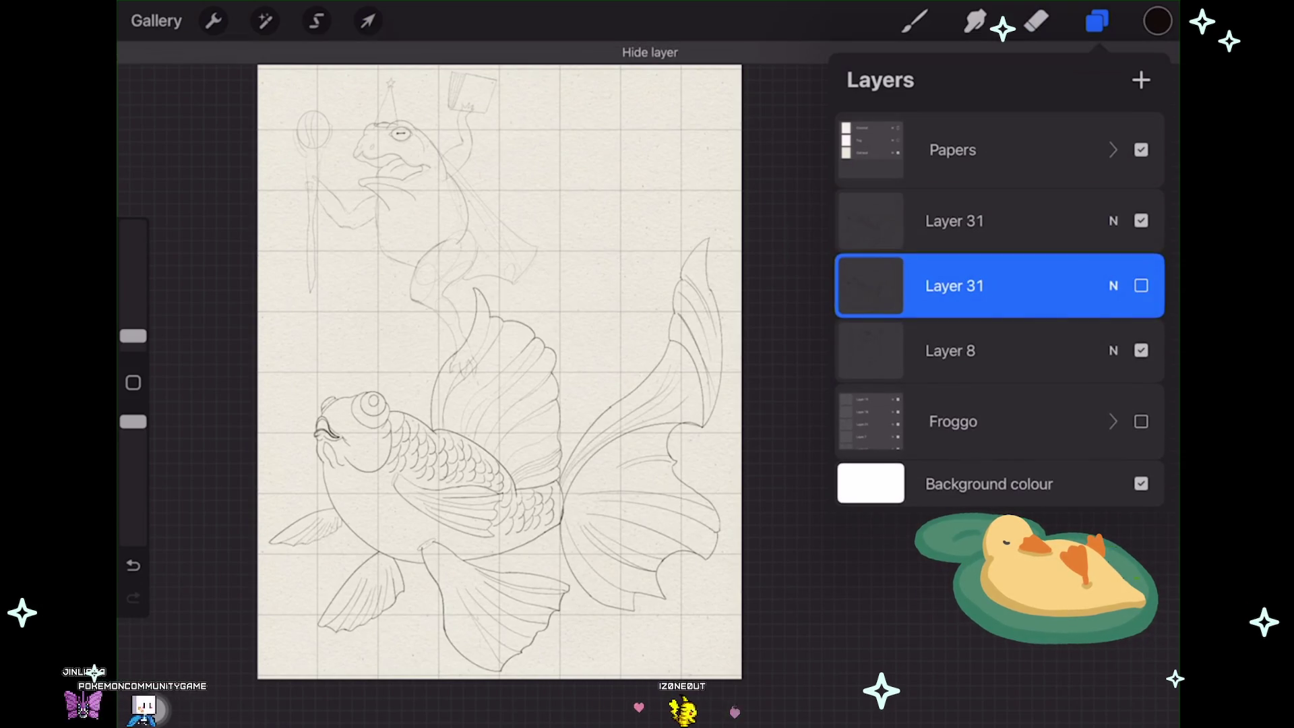
pyautogui.moveTo(1012, 285); pyautogui.dragTo(1011, 413)
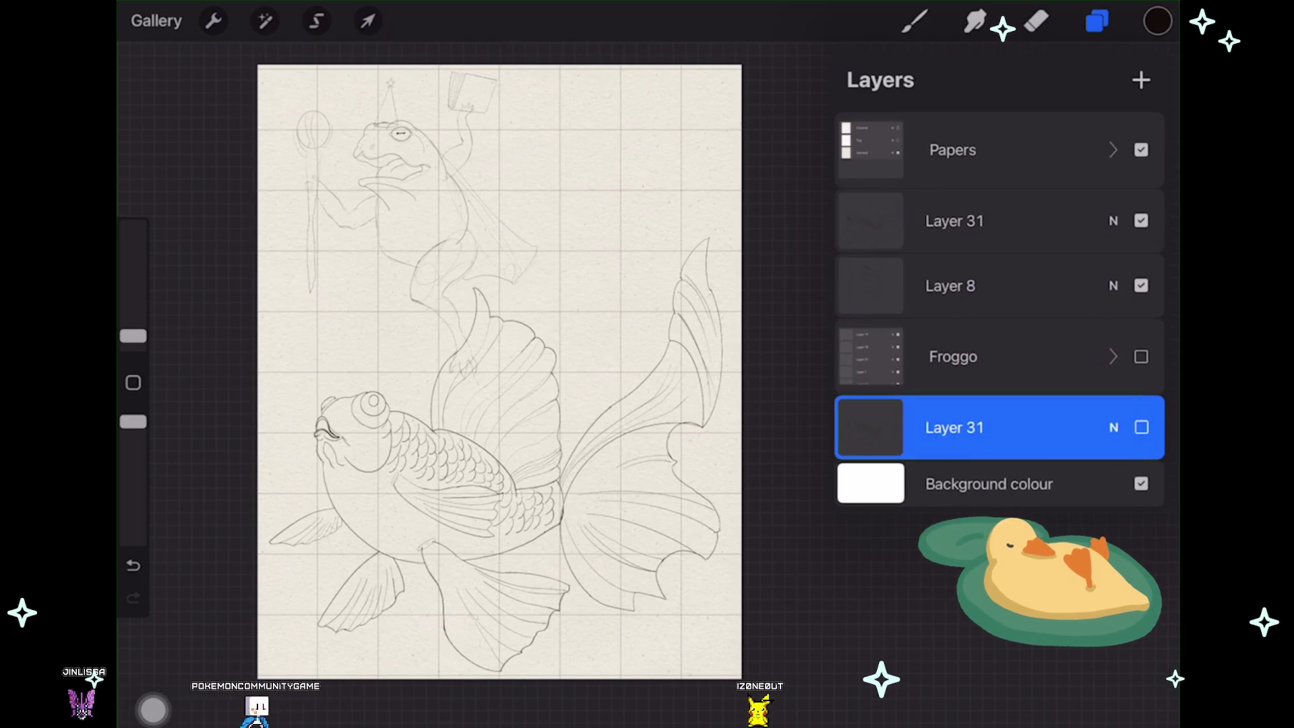
pyautogui.moveTo(1012, 220); pyautogui.dragTo(1011, 362)
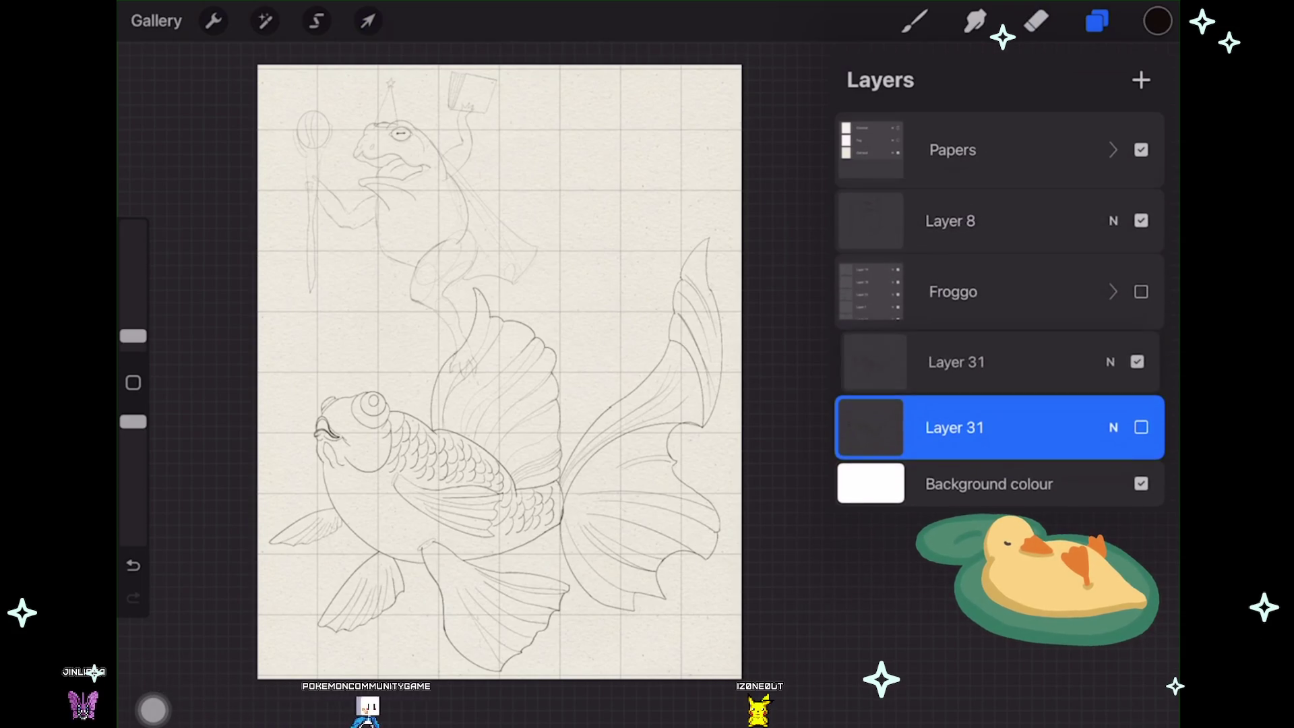
# Step: Select the visible Layer 31 and hide the frog sketch on Layer 8
pyautogui.click(954, 362)
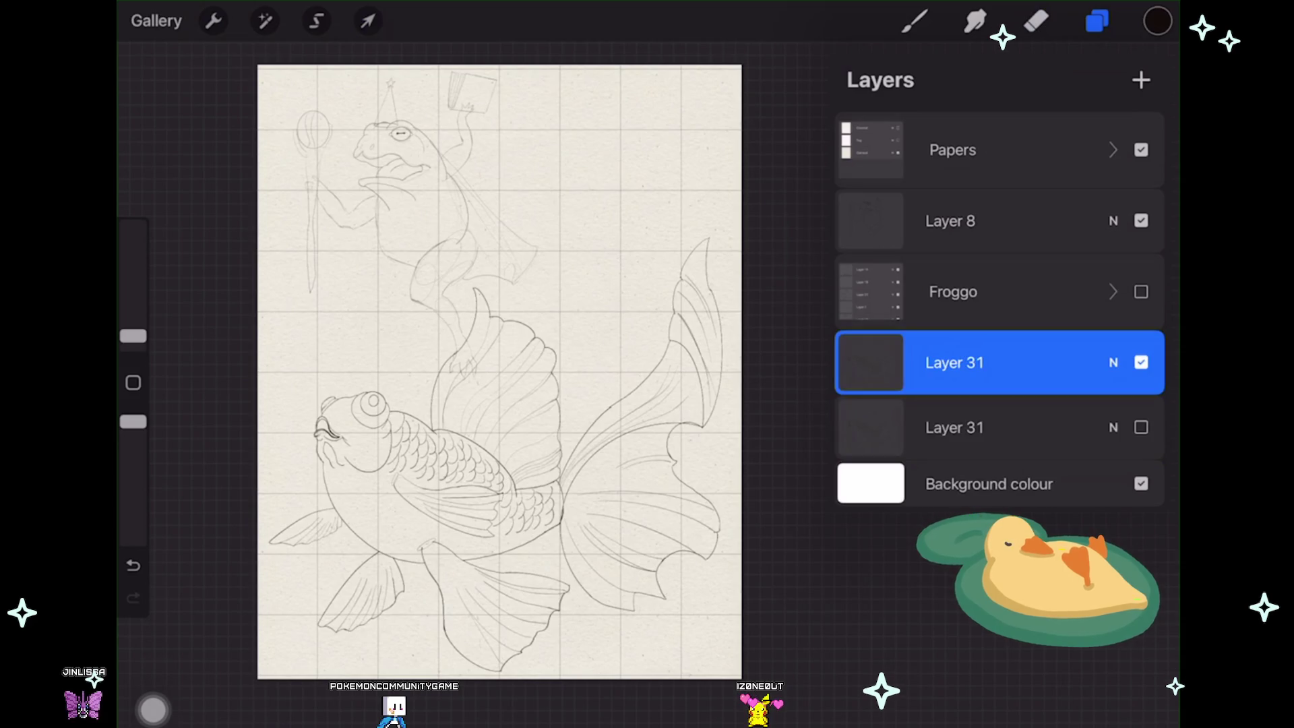
pyautogui.click(1141, 222)
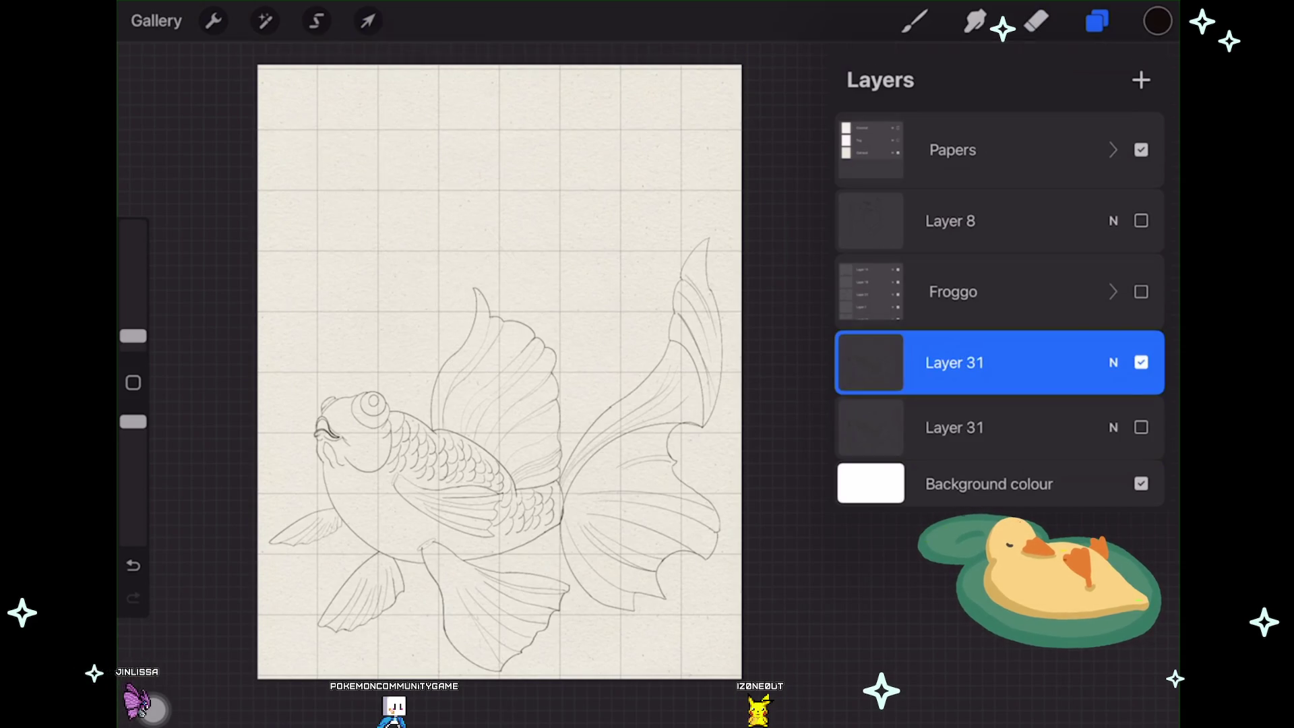
pyautogui.click(367, 21)
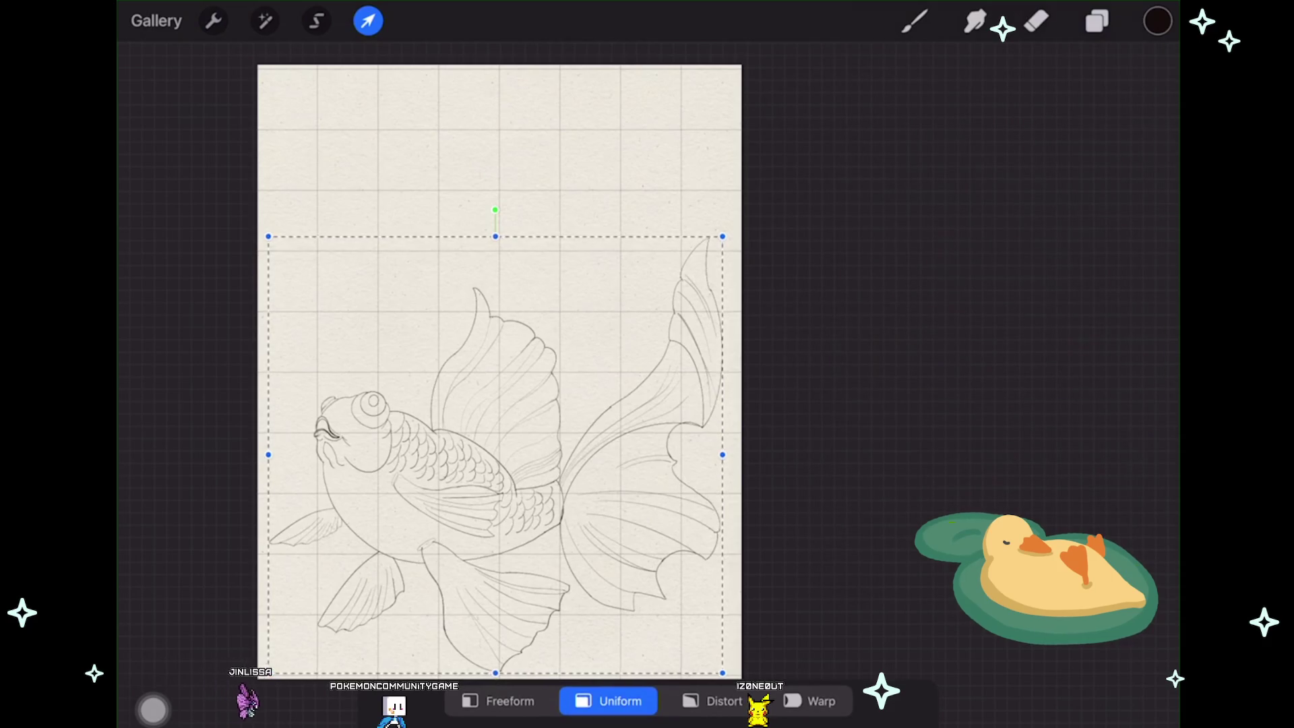
# Step: Shrink the fish sketch uniformly and shift it up and to the right
pyautogui.moveTo(506, 445); pyautogui.dragTo(504, 416)
pyautogui.moveTo(732, 206); pyautogui.dragTo(641, 293)
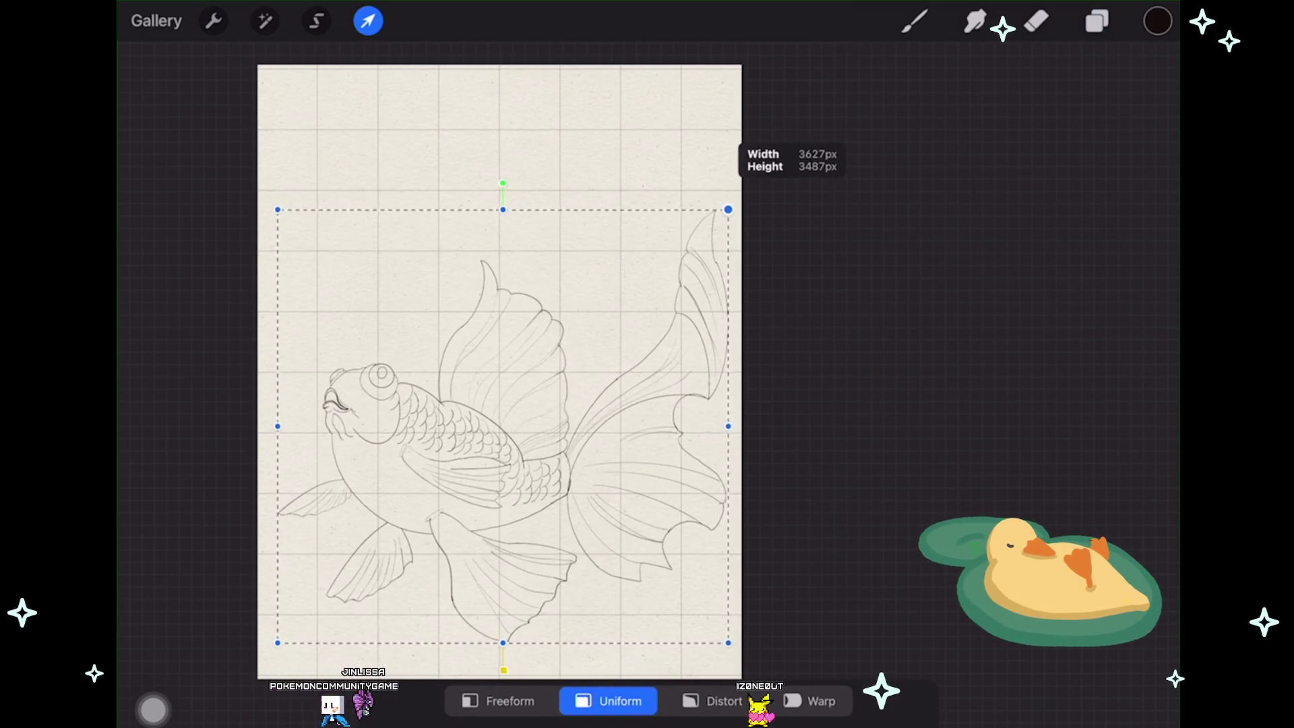
pyautogui.moveTo(459, 467); pyautogui.dragTo(507, 418)
pyautogui.scroll(2, 500, 372)
pyautogui.scroll(2, 500, 372)
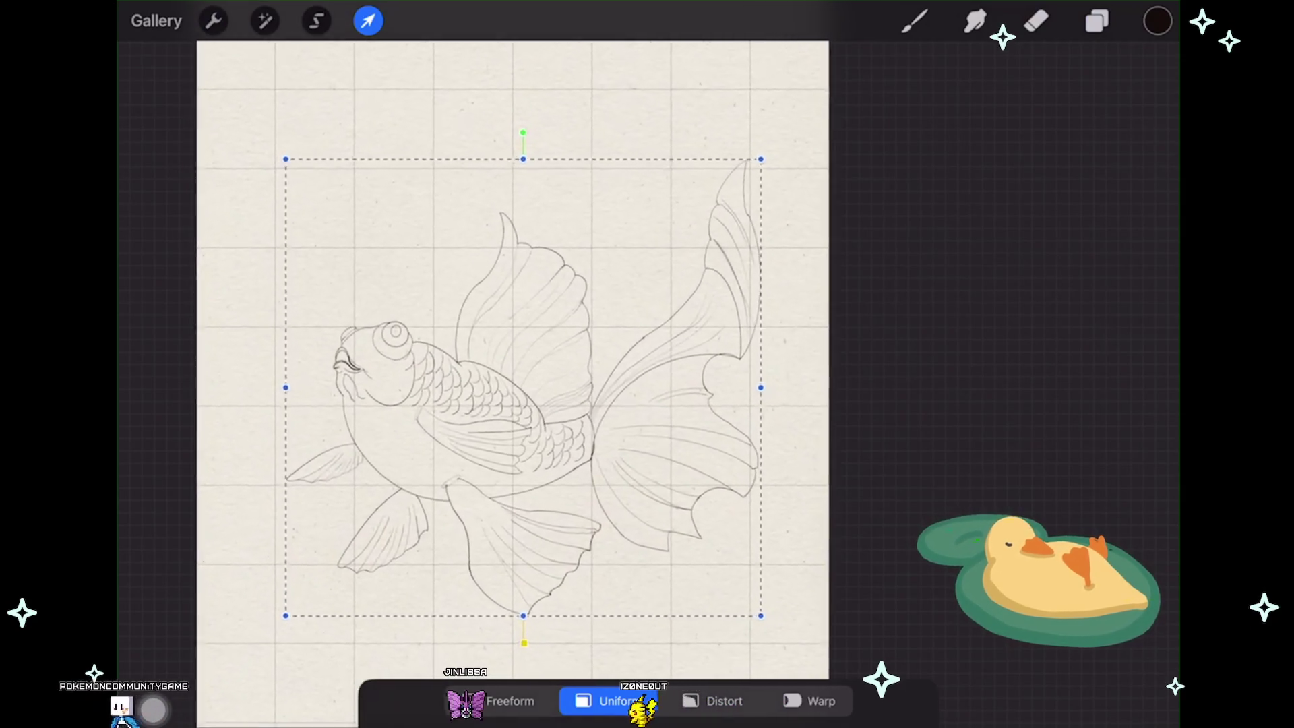
pyautogui.scroll(2, 500, 372)
pyautogui.scroll(2, 499, 372)
pyautogui.scroll(1, 529, 364)
pyautogui.scroll(1, 529, 365)
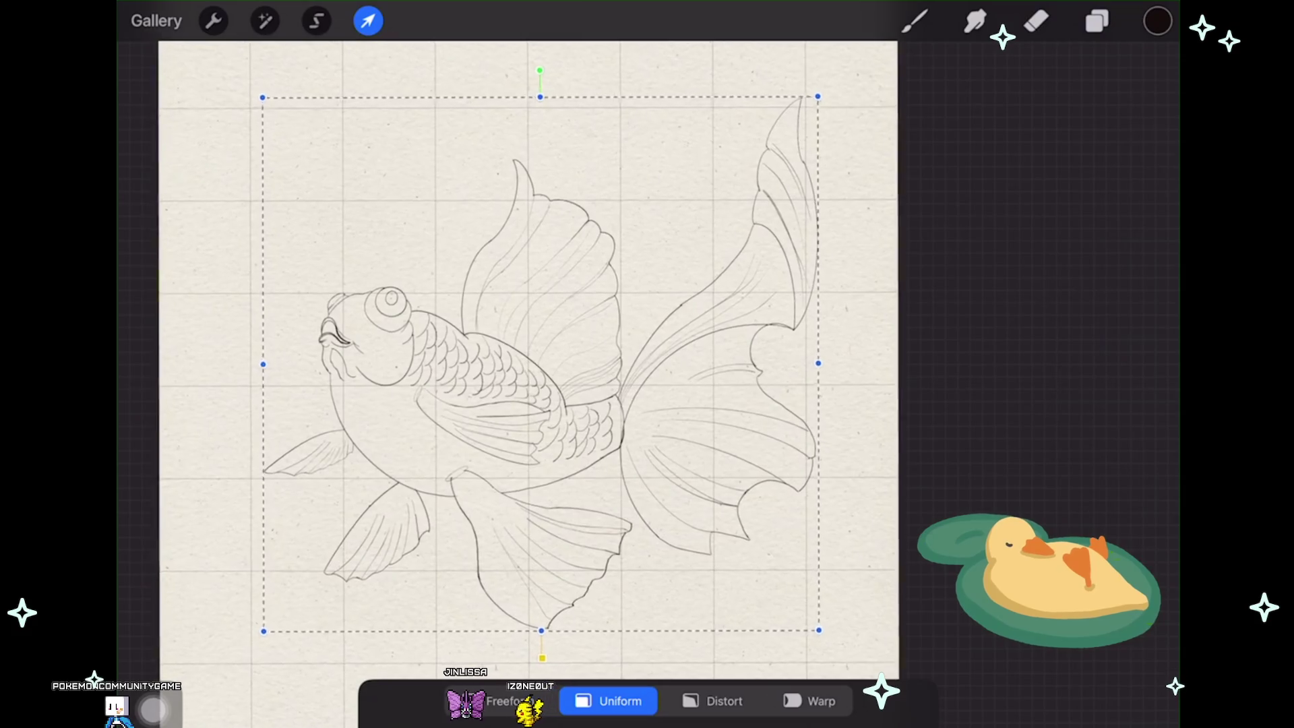
pyautogui.scroll(1, 528, 364)
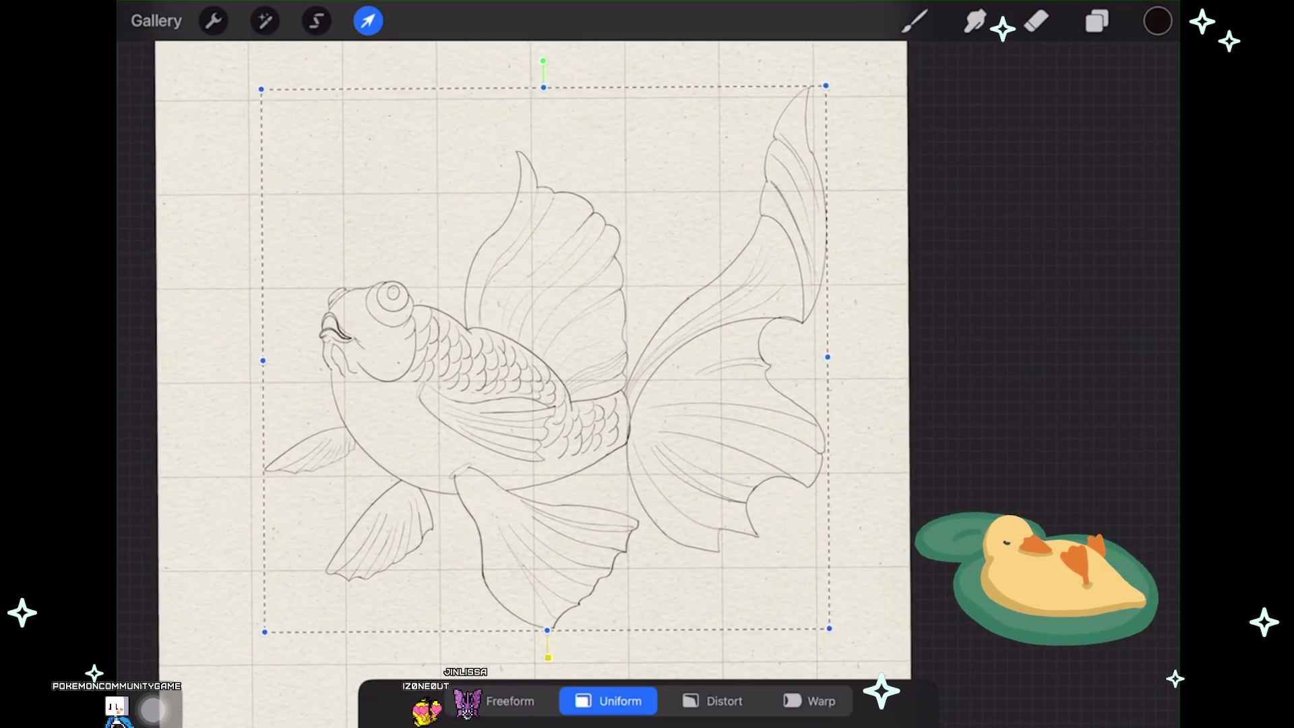
pyautogui.scroll(1, 531, 359)
pyautogui.scroll(2, 530, 359)
pyautogui.scroll(1, 531, 359)
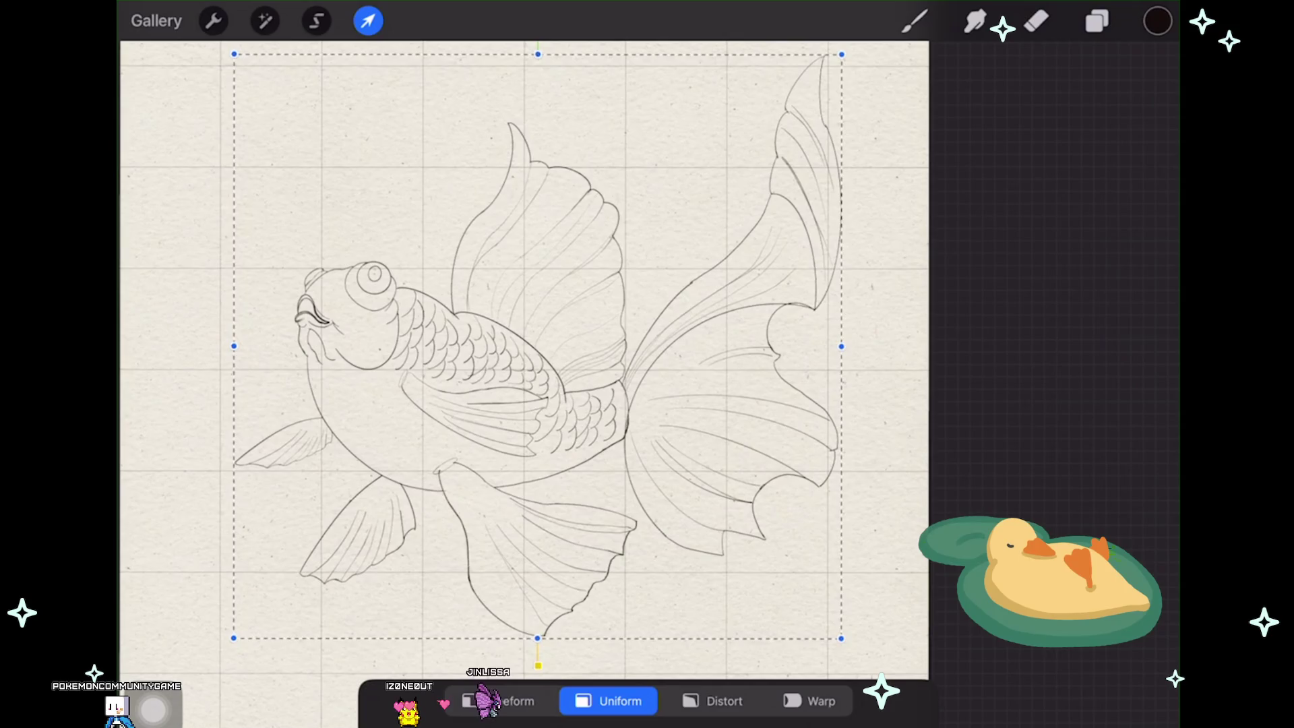
# Step: Finish the transform, switch to the eraser, then adjust the snapped arc of the new tail-fin stroke
pyautogui.click(367, 20)
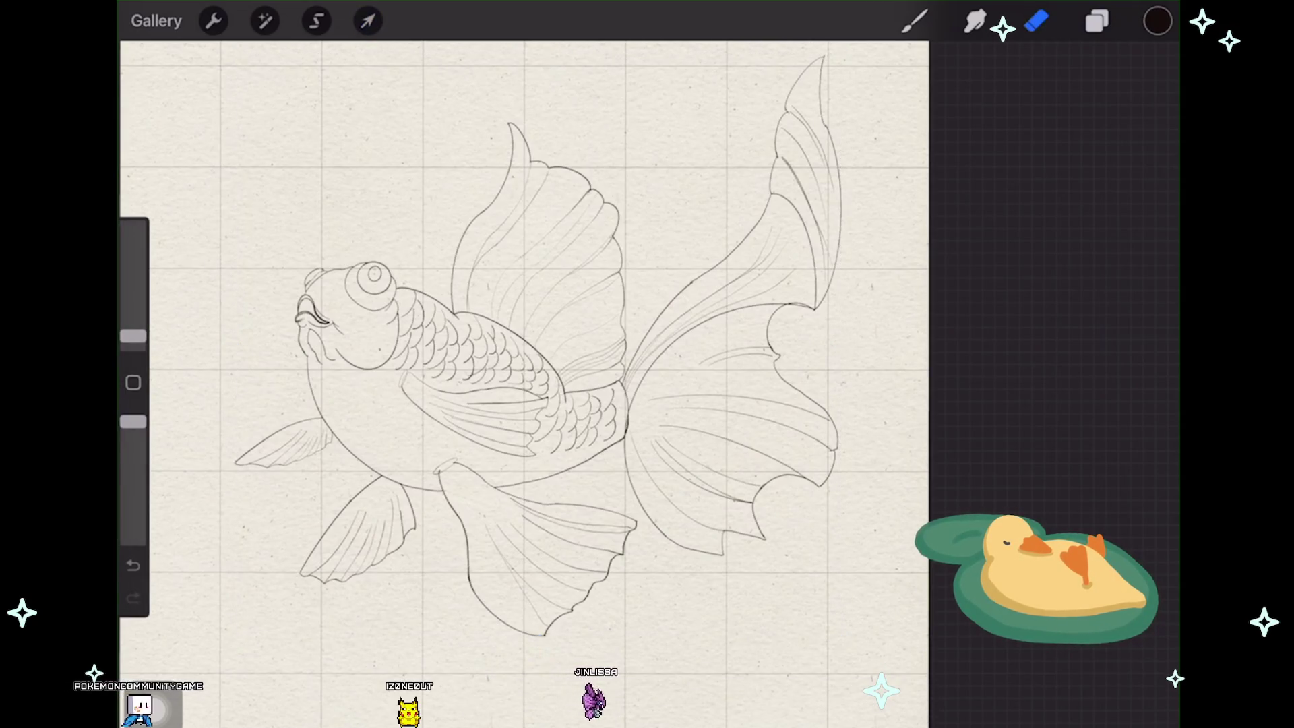
pyautogui.click(1097, 21)
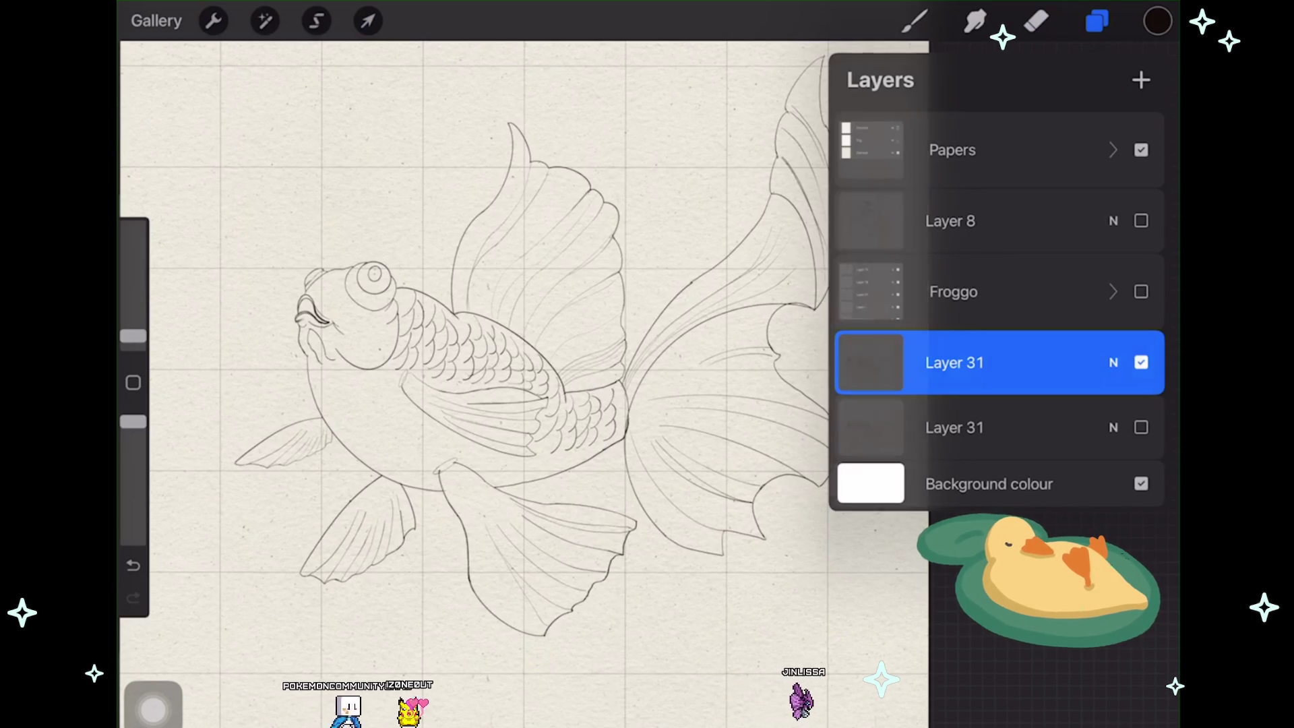
pyautogui.click(1037, 21)
pyautogui.scroll(1, 546, 384)
pyautogui.scroll(1, 546, 384)
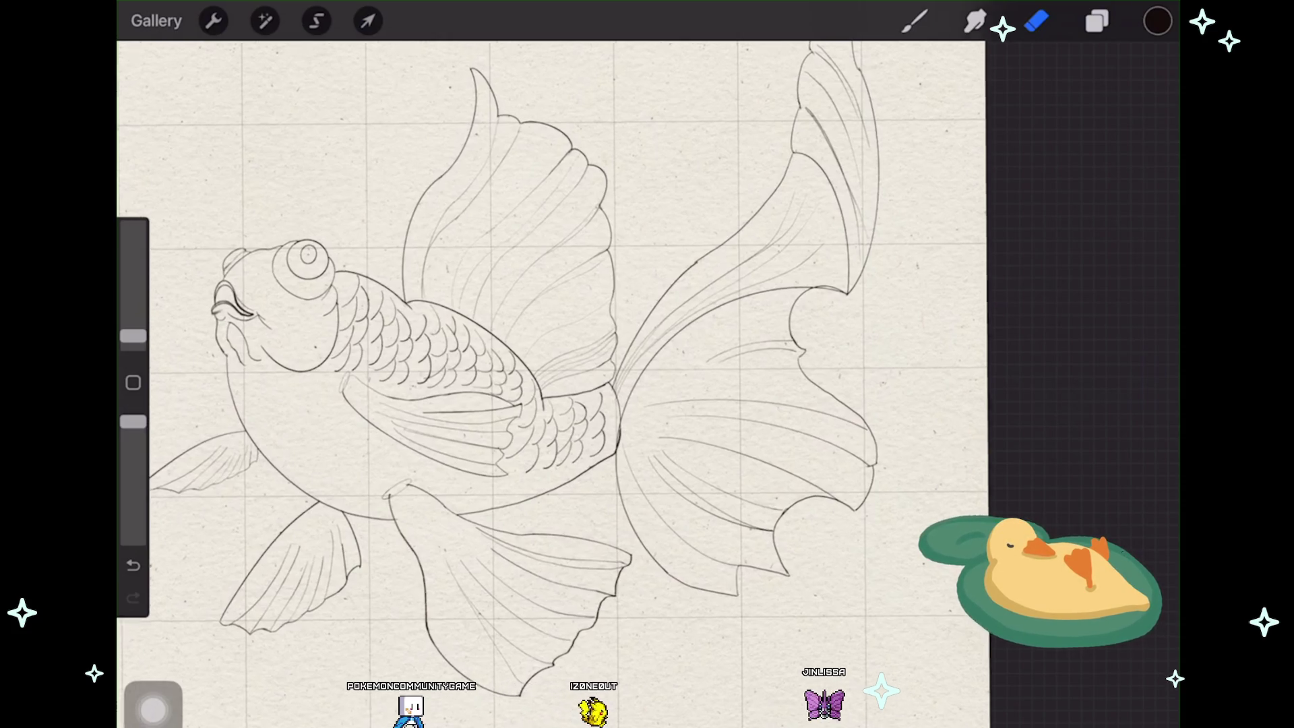
pyautogui.scroll(2, 607, 385)
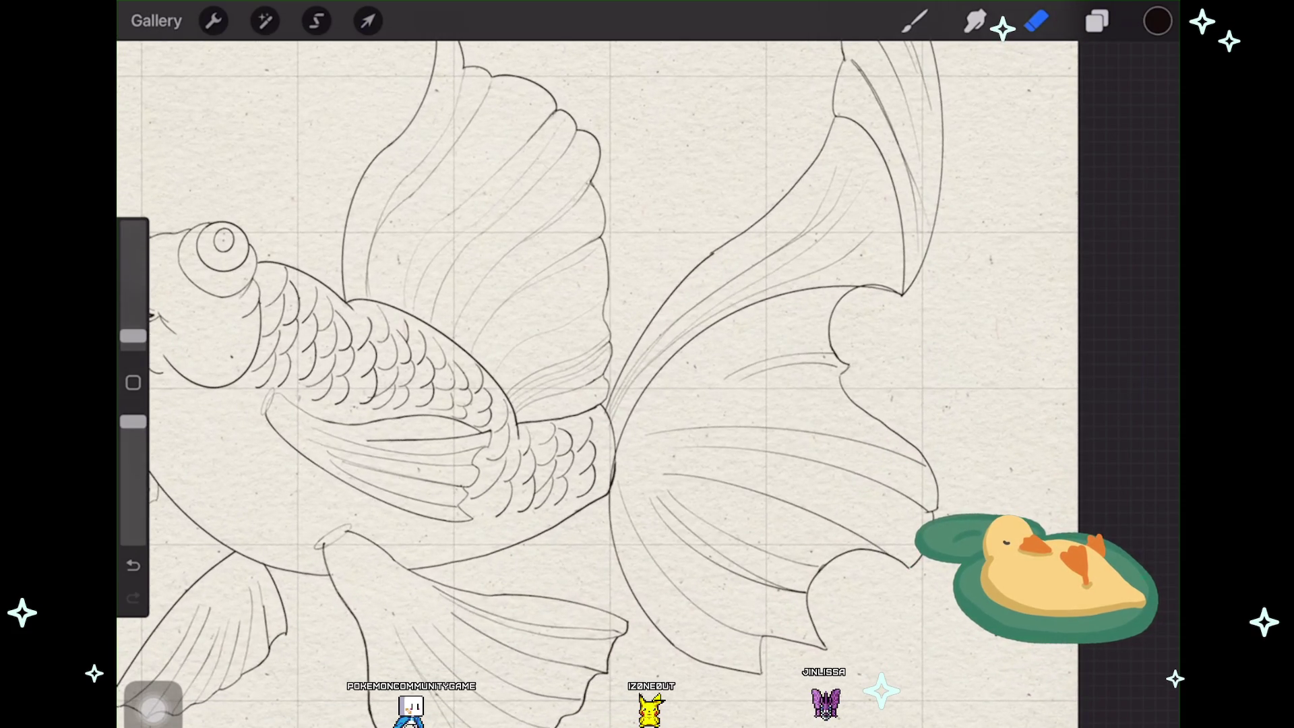
pyautogui.scroll(1, 607, 384)
pyautogui.scroll(1, 606, 384)
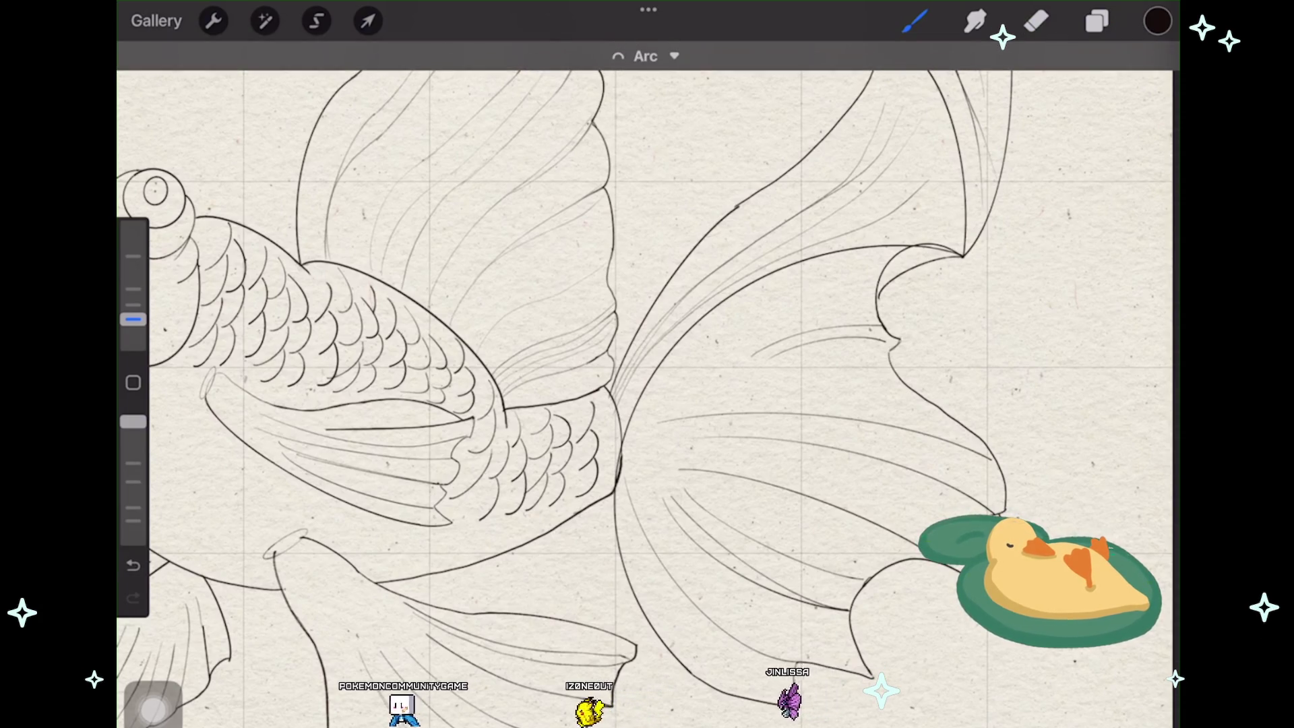
pyautogui.click(647, 56)
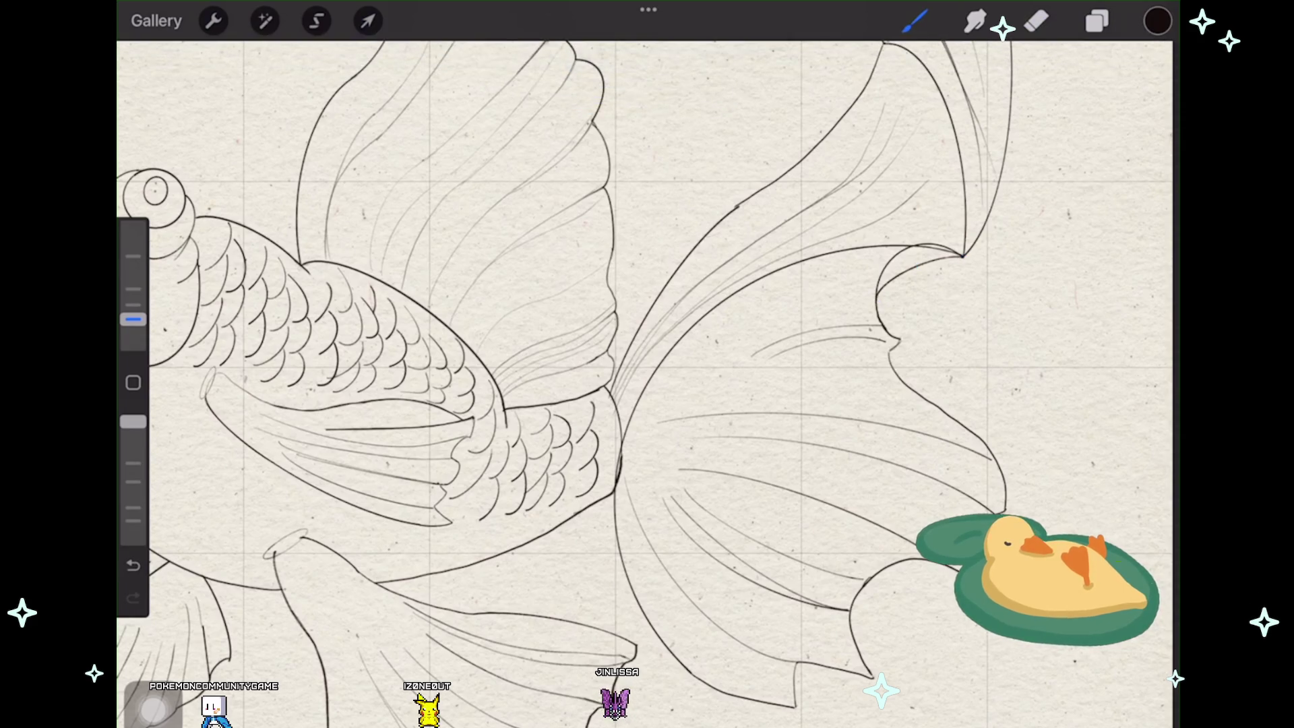
pyautogui.scroll(-3, 645, 384)
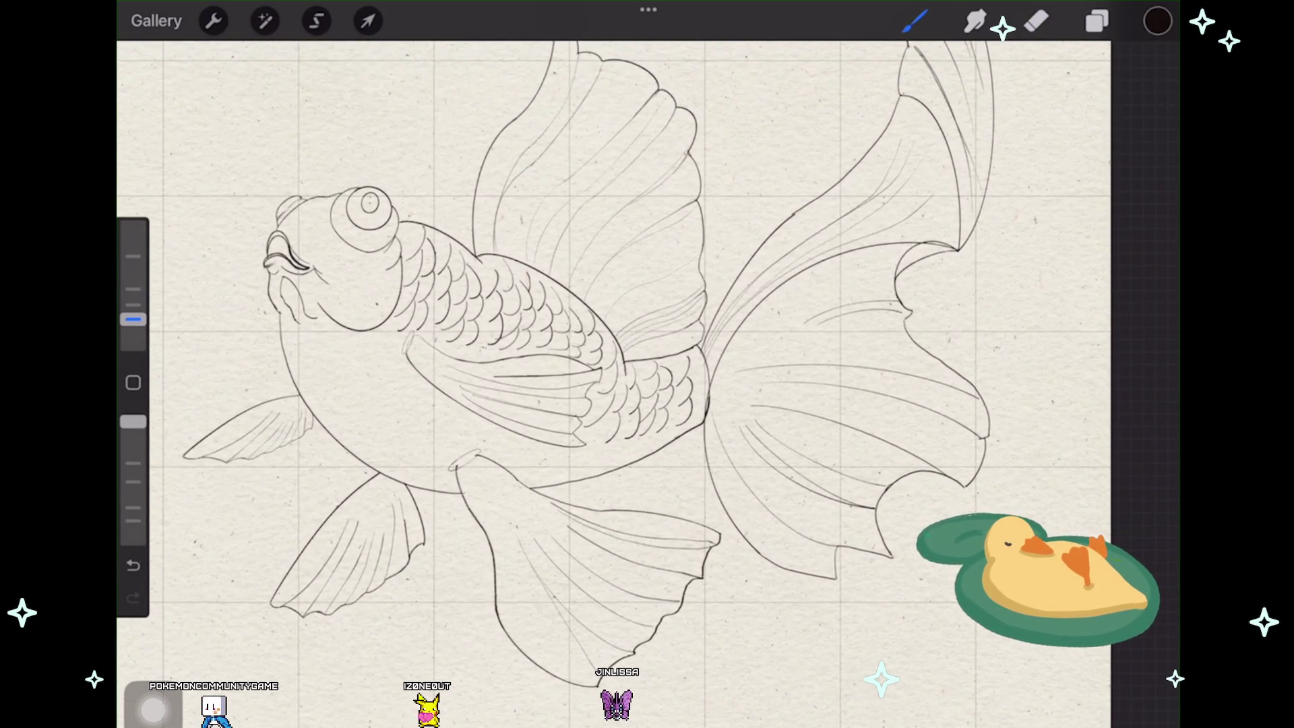
pyautogui.scroll(-2, 607, 364)
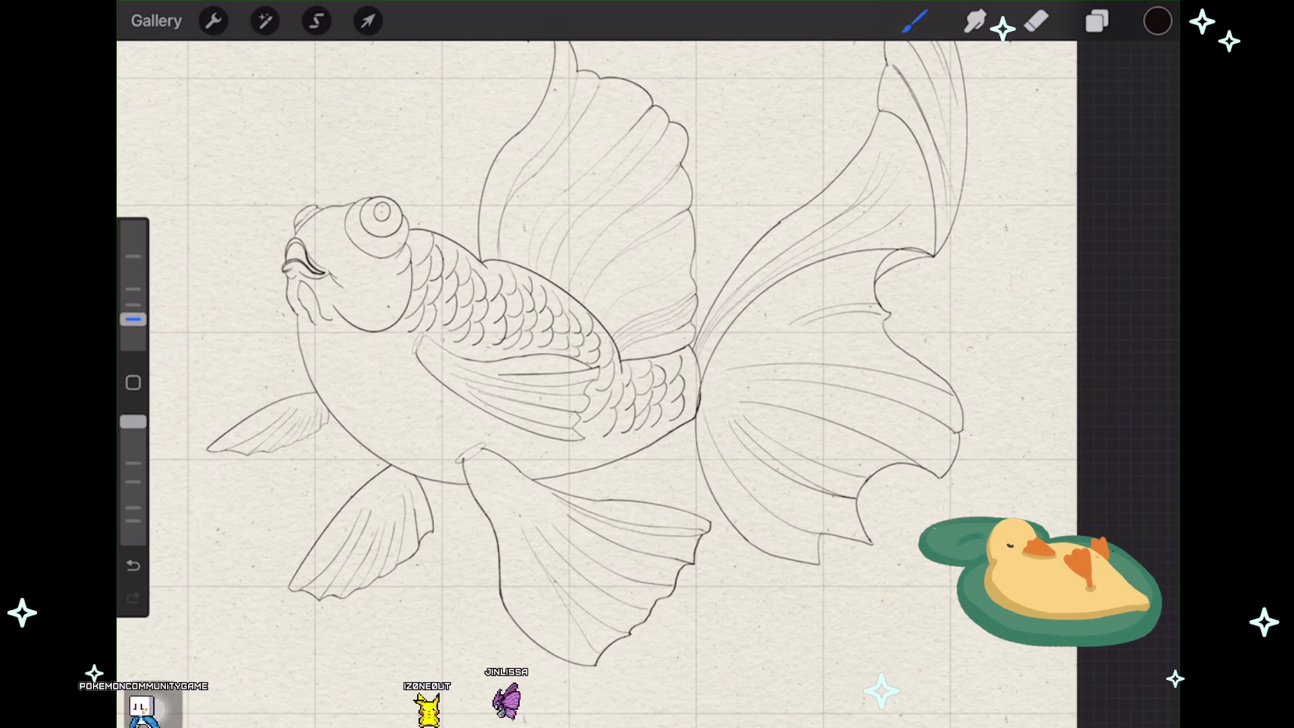
pyautogui.scroll(-2, 596, 384)
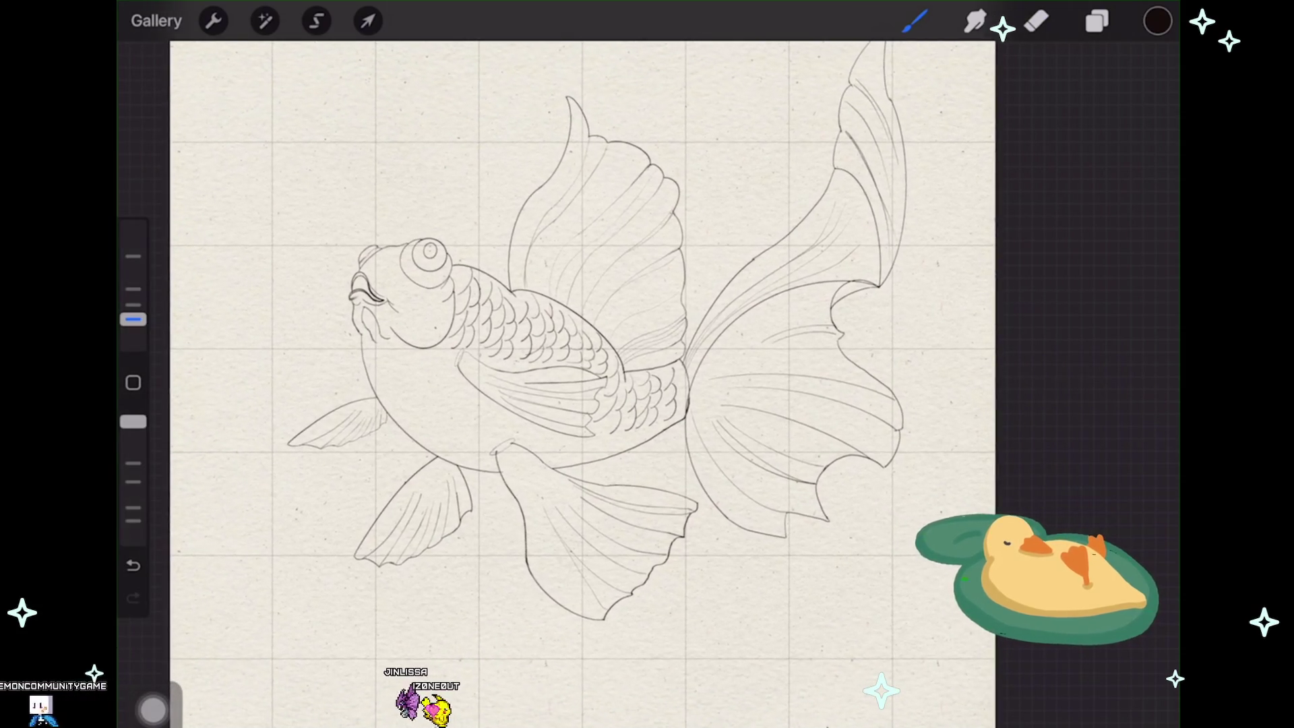
# Step: Show the saved colour palettes, including the image-derived yellow, brown and pink sets
pyautogui.click(1158, 21)
pyautogui.scroll(1, 505, 384)
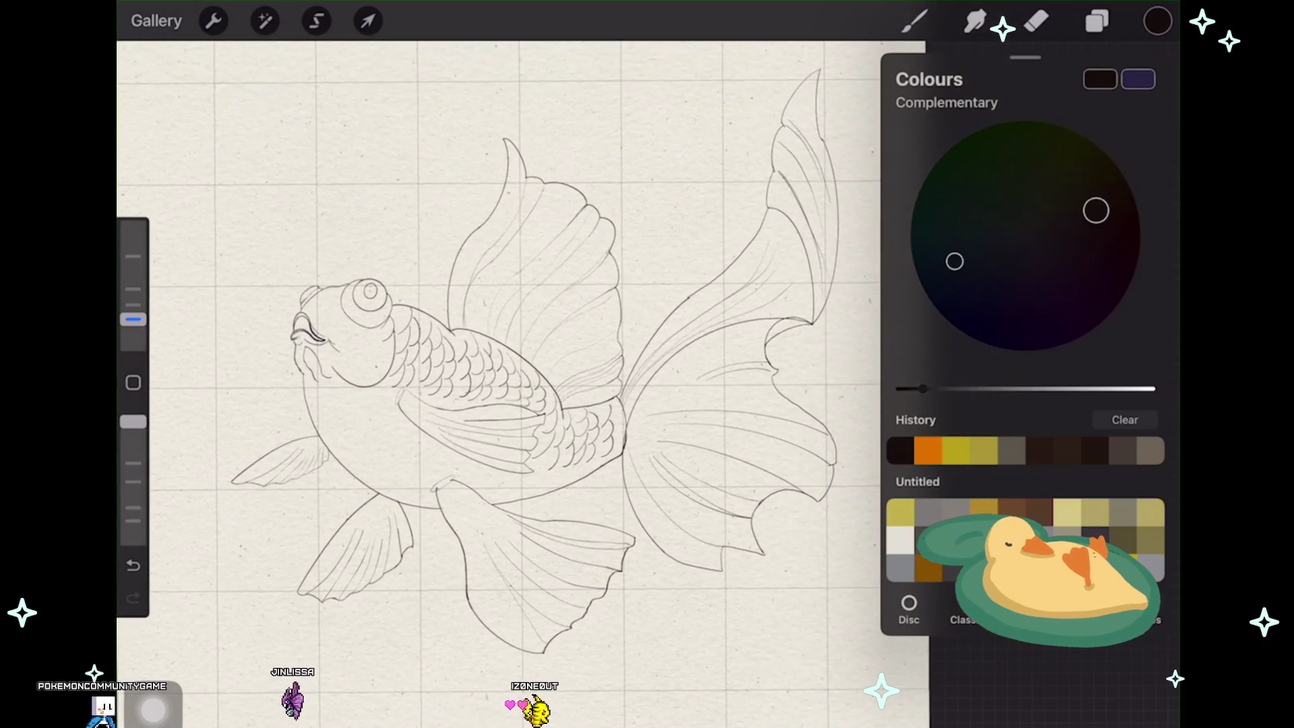
pyautogui.hscroll(1, 506, 385)
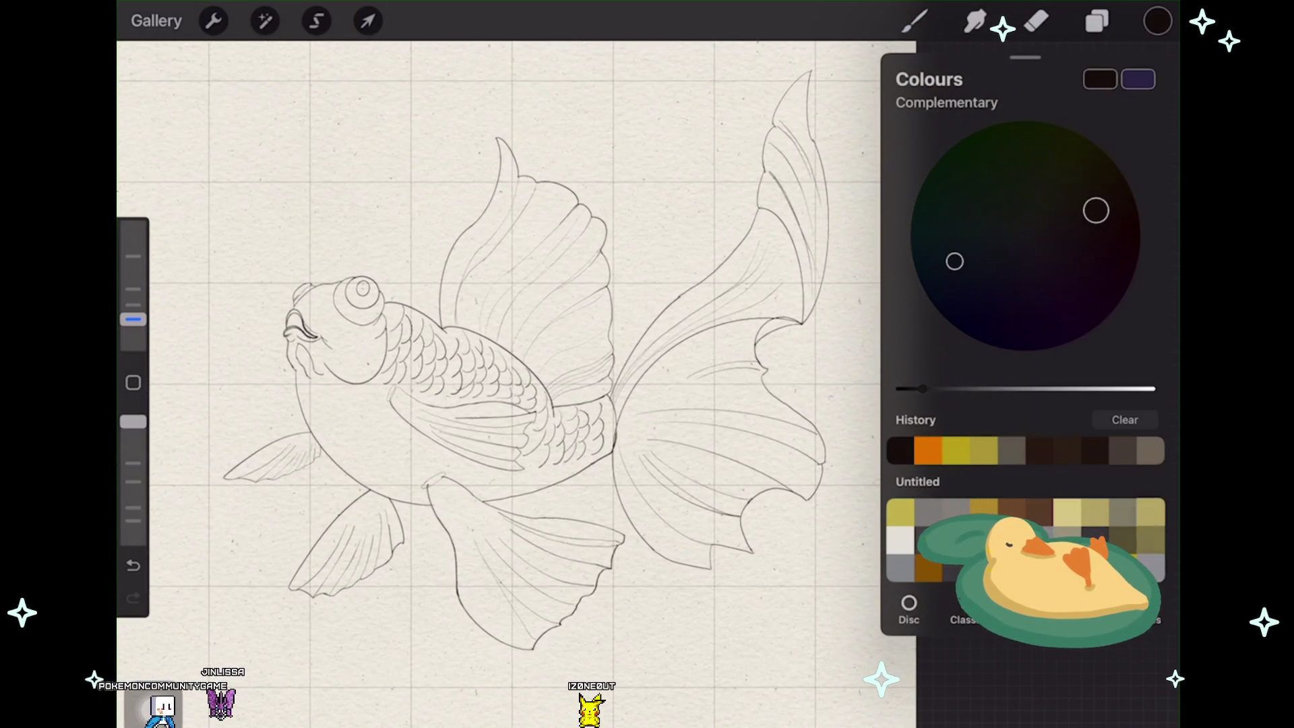
pyautogui.click(1137, 611)
pyautogui.scroll(-5, 1025, 354)
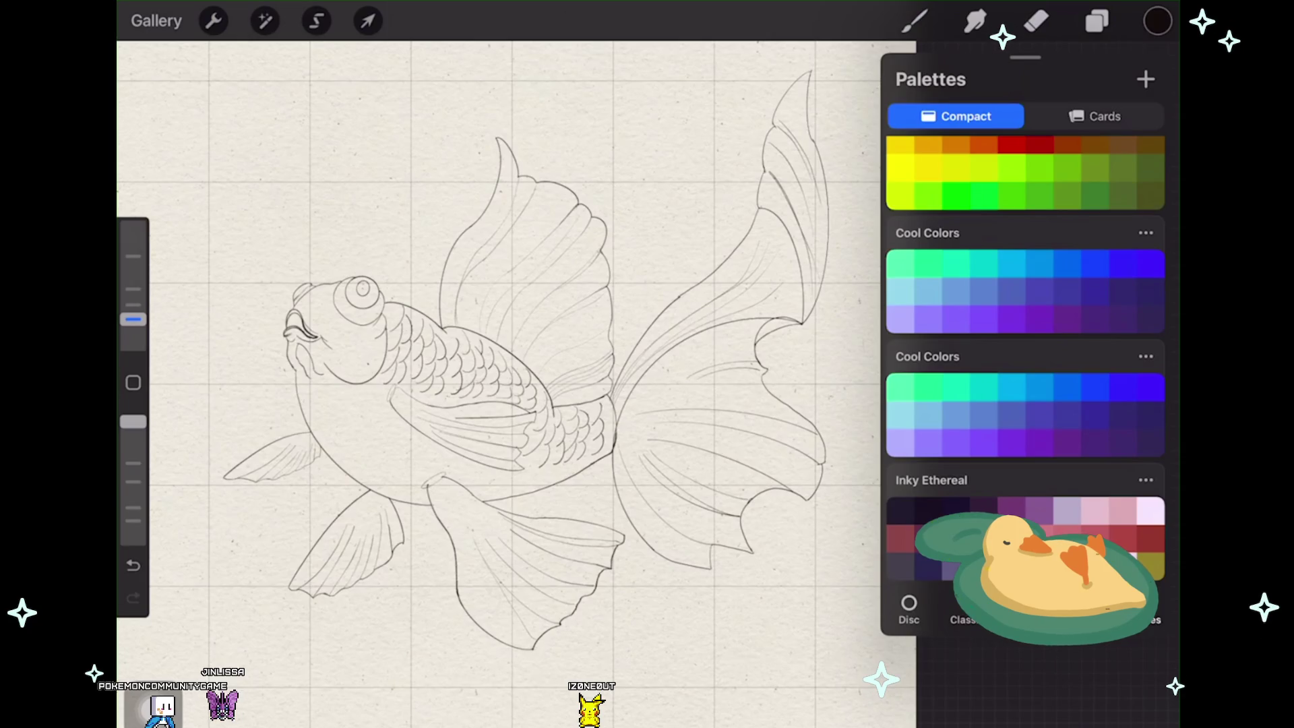
pyautogui.scroll(-5, 1026, 354)
pyautogui.scroll(-5, 1025, 354)
pyautogui.scroll(-5, 1025, 355)
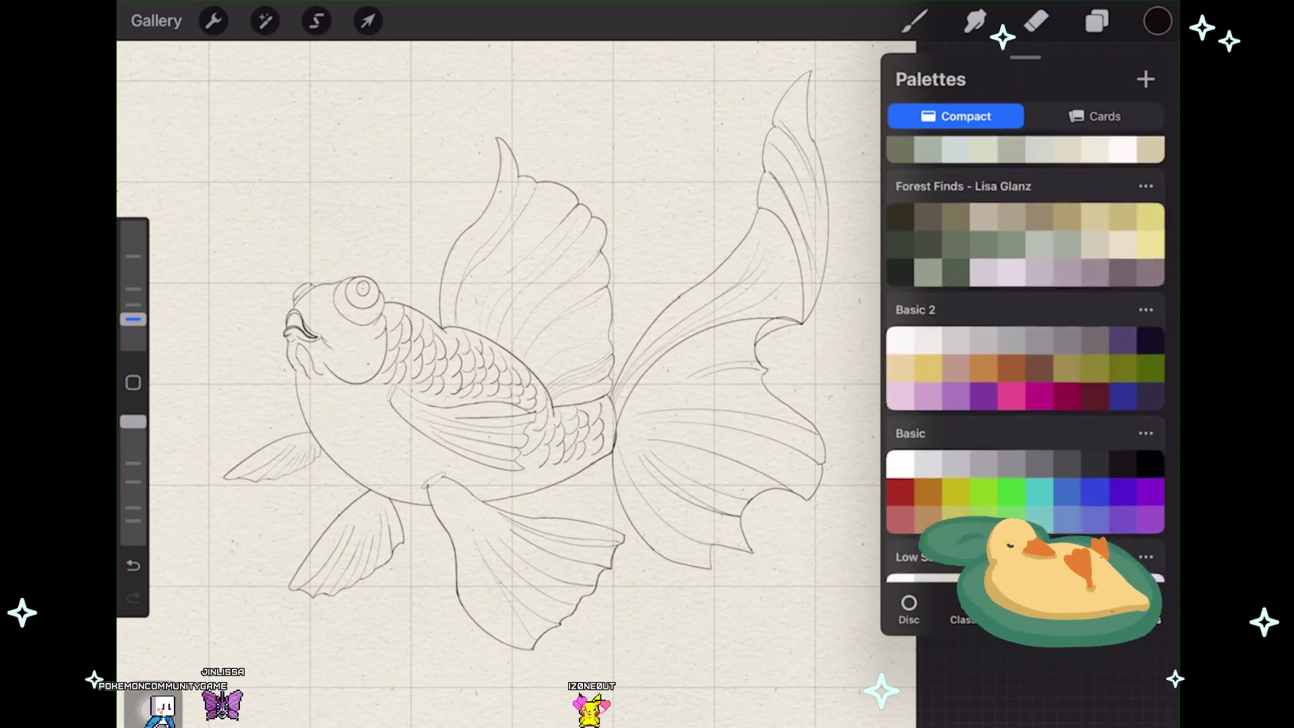
pyautogui.scroll(-5, 1025, 354)
pyautogui.scroll(10, 1026, 353)
pyautogui.scroll(5, 1026, 354)
pyautogui.scroll(2, 1026, 354)
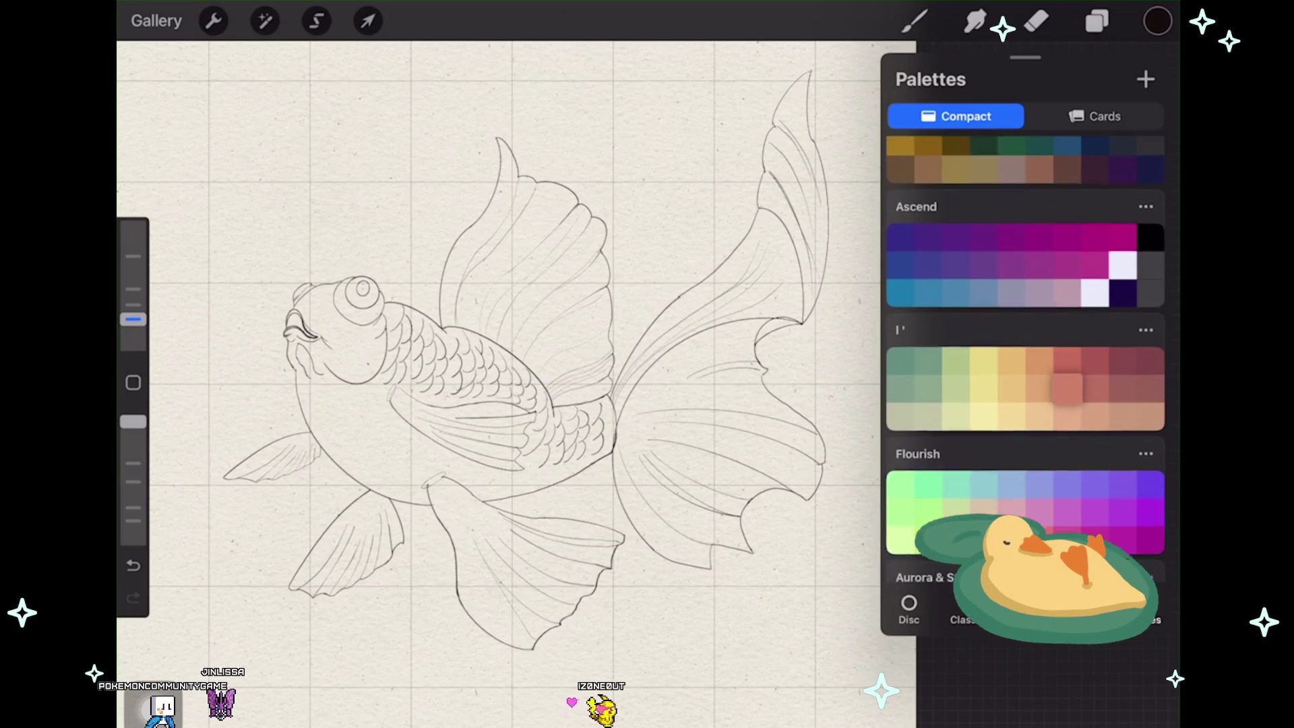
pyautogui.scroll(2, 1025, 353)
pyautogui.scroll(2, 1025, 355)
pyautogui.scroll(3, 1025, 354)
pyautogui.scroll(3, 1025, 354)
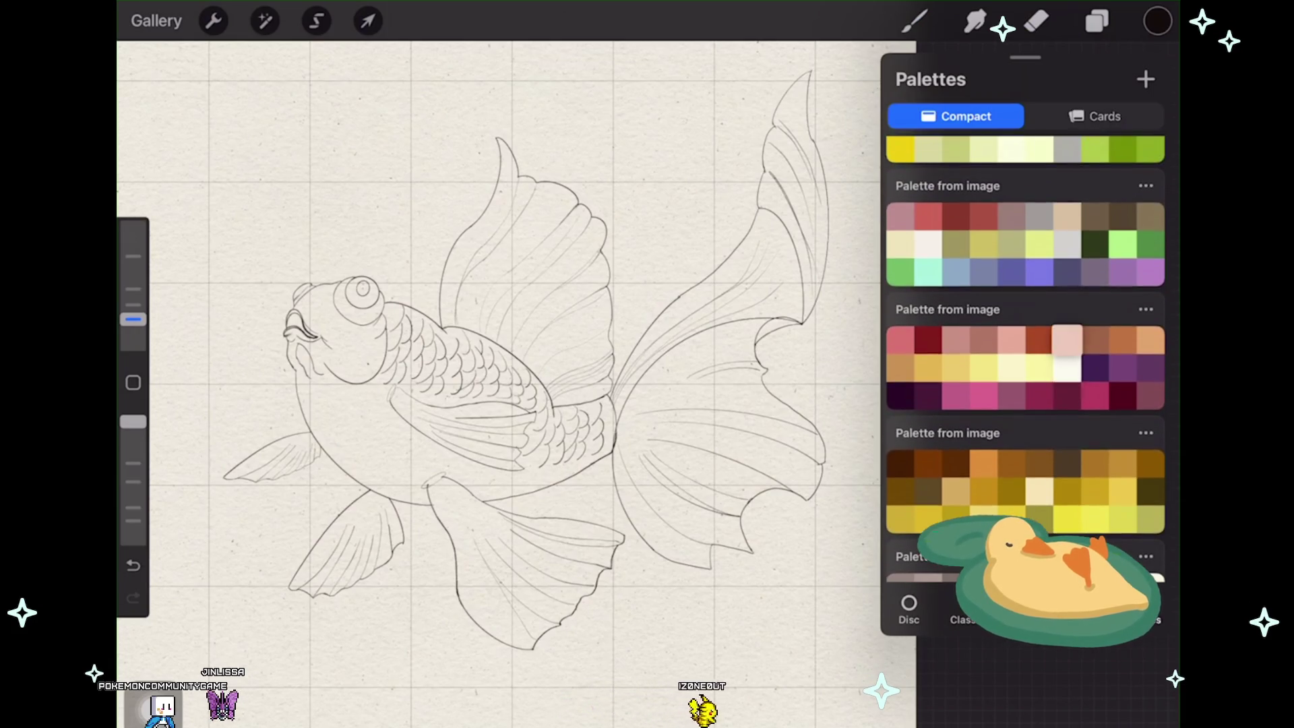
pyautogui.scroll(3, 1025, 354)
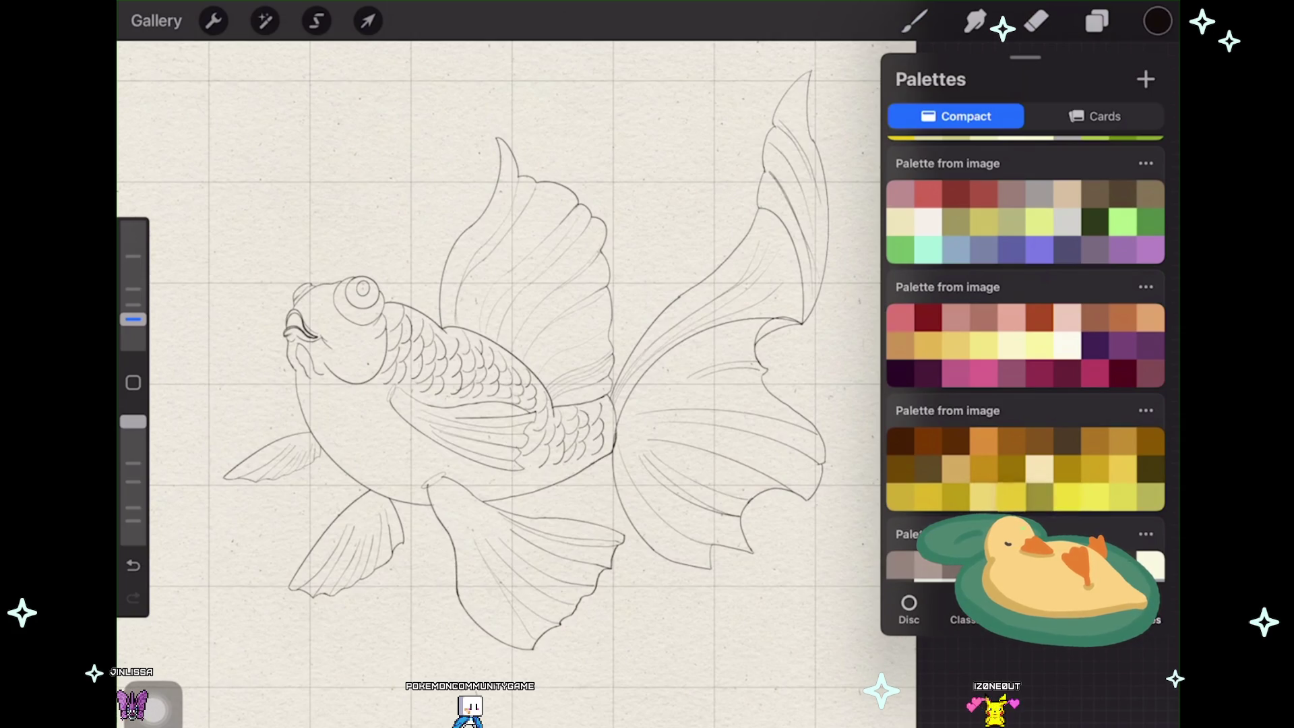
# Step: Try and undo a yellow test scribble, and set the brush to full size
pyautogui.moveTo(680, 666); pyautogui.dragTo(691, 653)
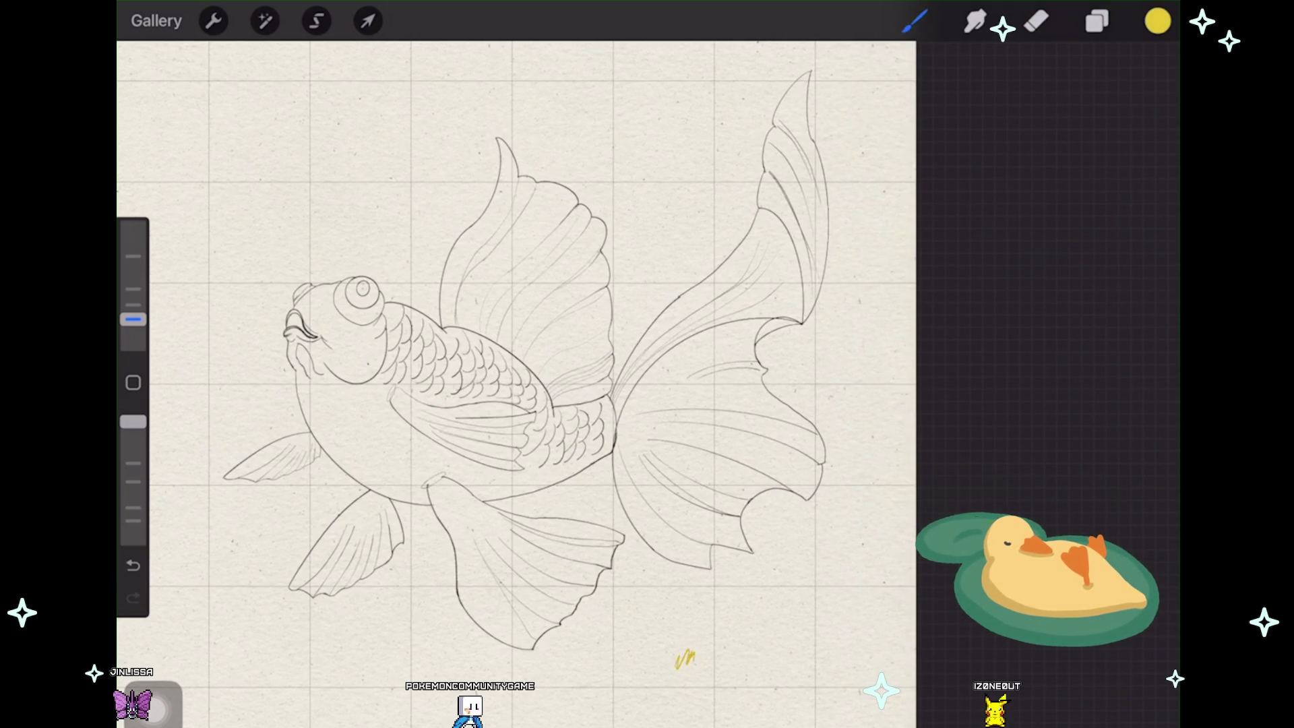
pyautogui.hotkey('ctrl', 'z')
pyautogui.click(914, 20)
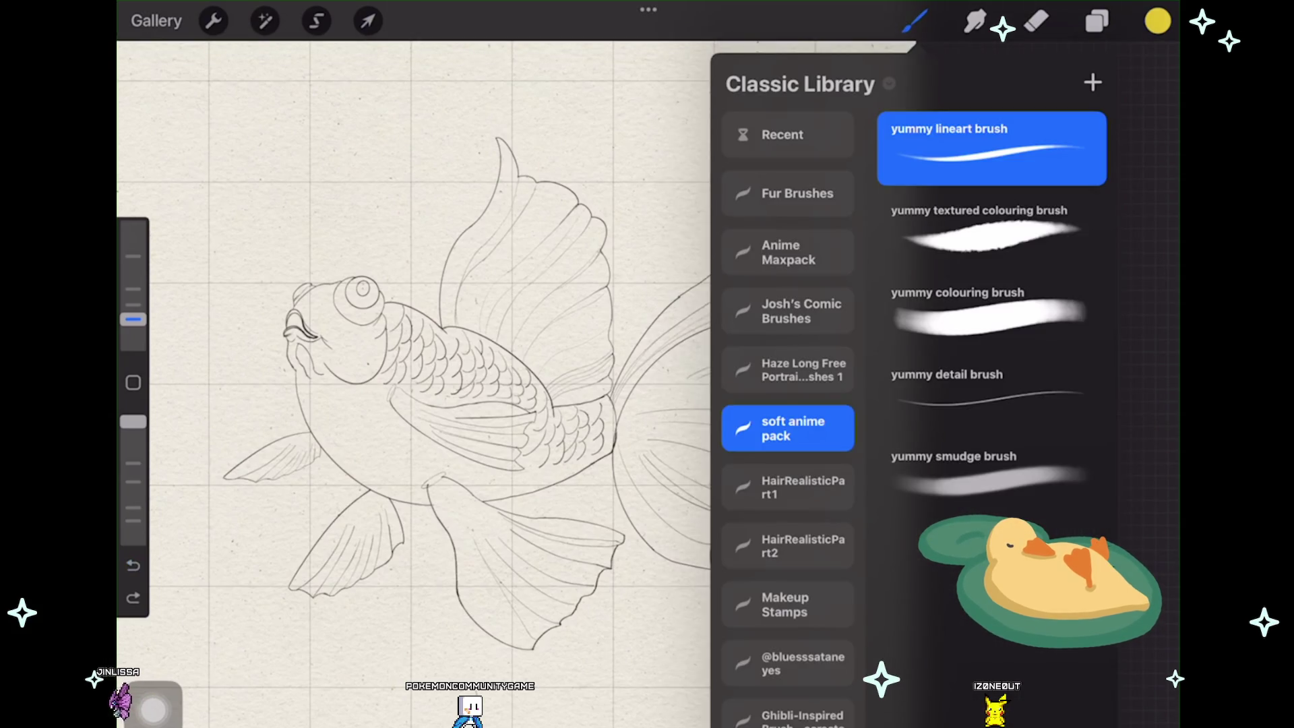
pyautogui.moveTo(133, 320); pyautogui.dragTo(132, 228)
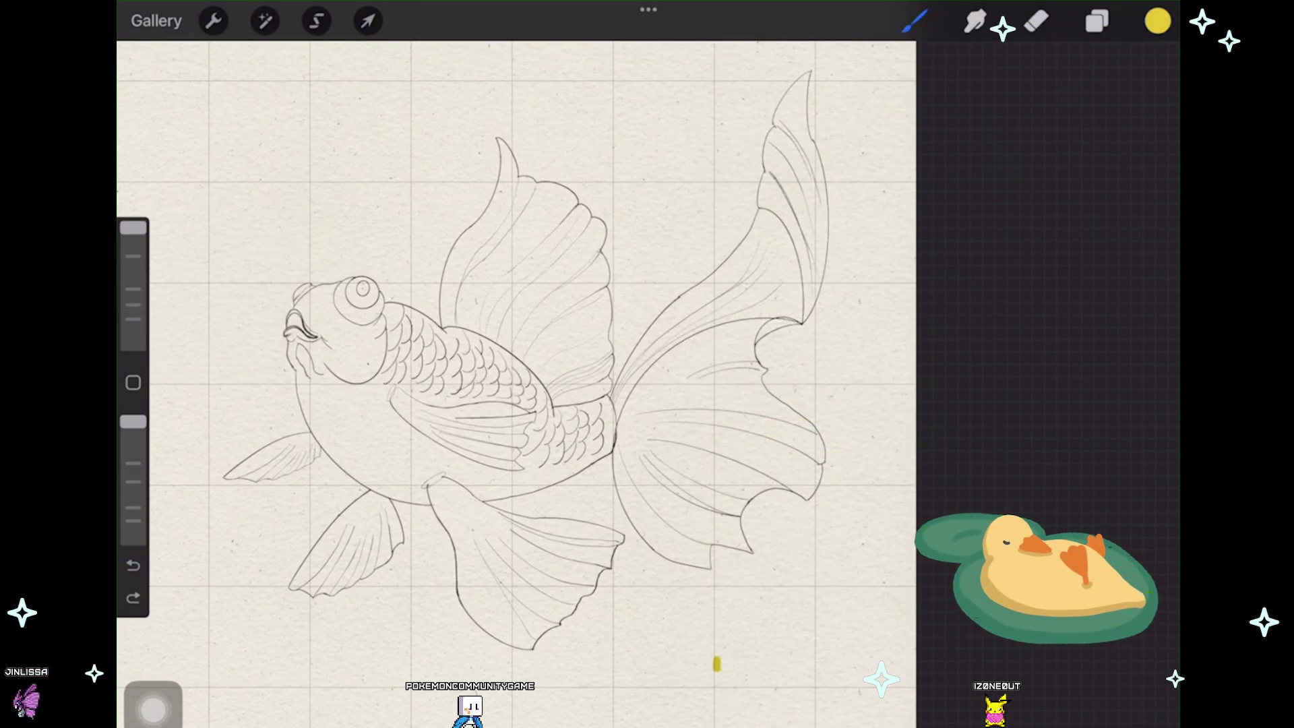
pyautogui.hotkey('ctrl', 'z')
# Step: Add a new empty Layer 23 above Layer 31 and return to the canvas
pyautogui.click(1158, 20)
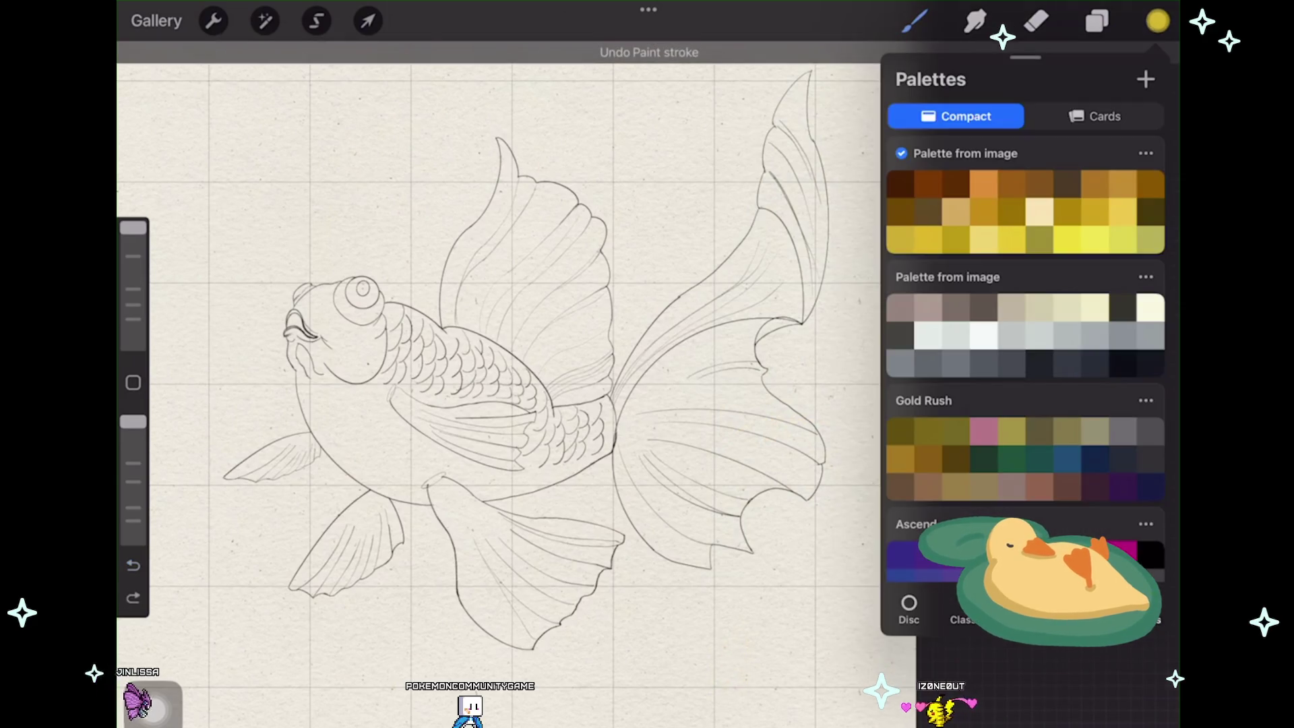
pyautogui.click(1098, 20)
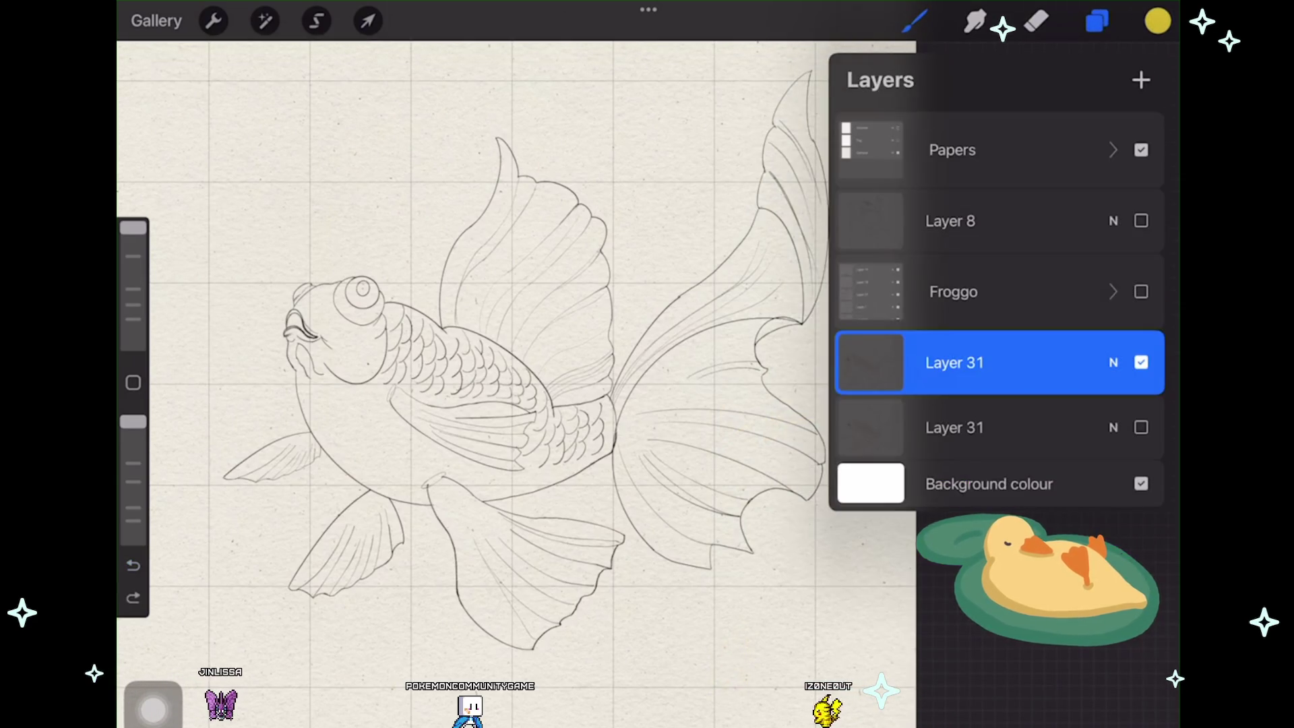
pyautogui.click(1141, 79)
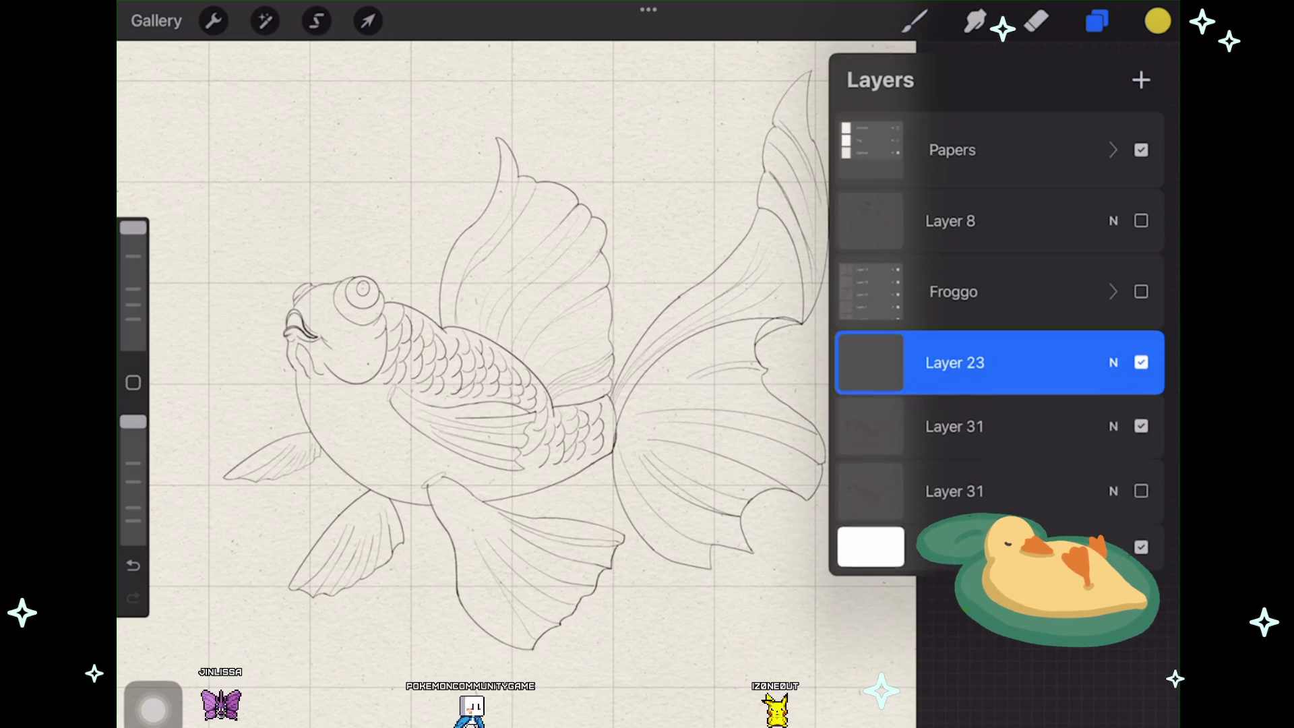
pyautogui.click(1097, 21)
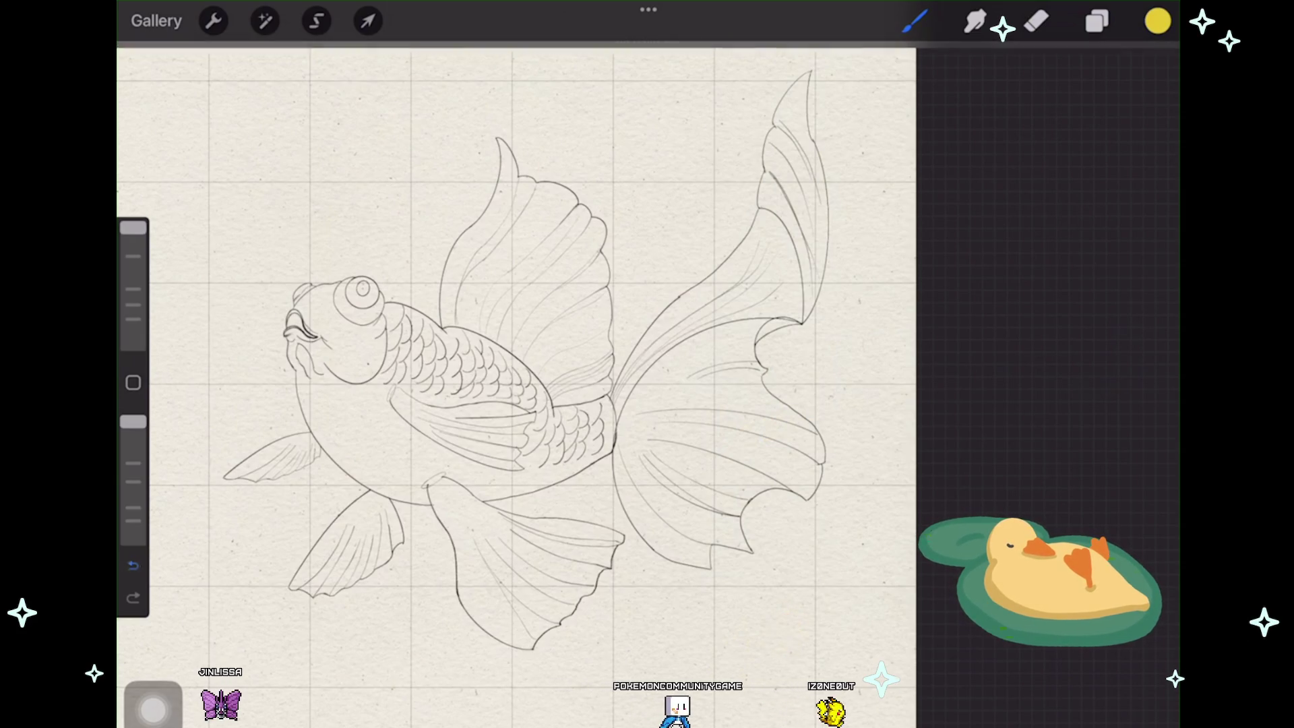
# Step: Switch to the colour wheel, darken the yellow slightly and paint a yellow swatch below the tail
pyautogui.hotkey('ctrl', 'z')
pyautogui.click(1158, 20)
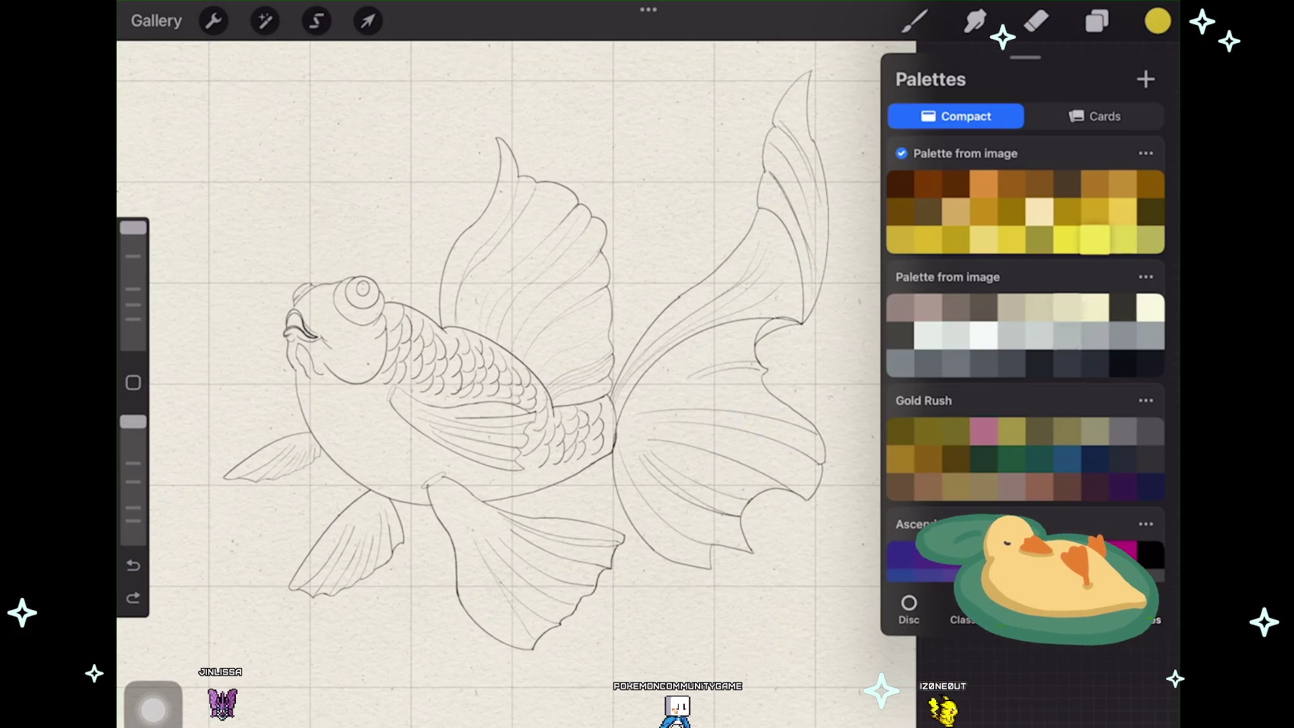
pyautogui.click(909, 606)
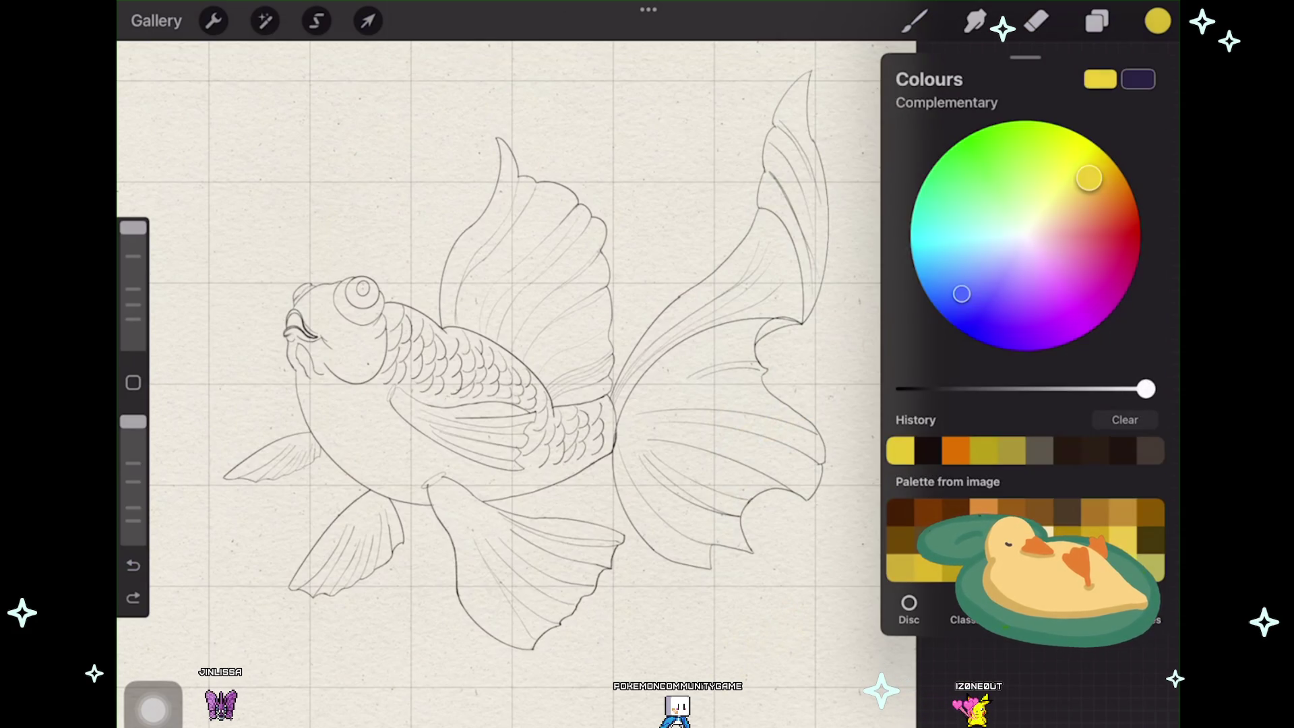
pyautogui.click(914, 20)
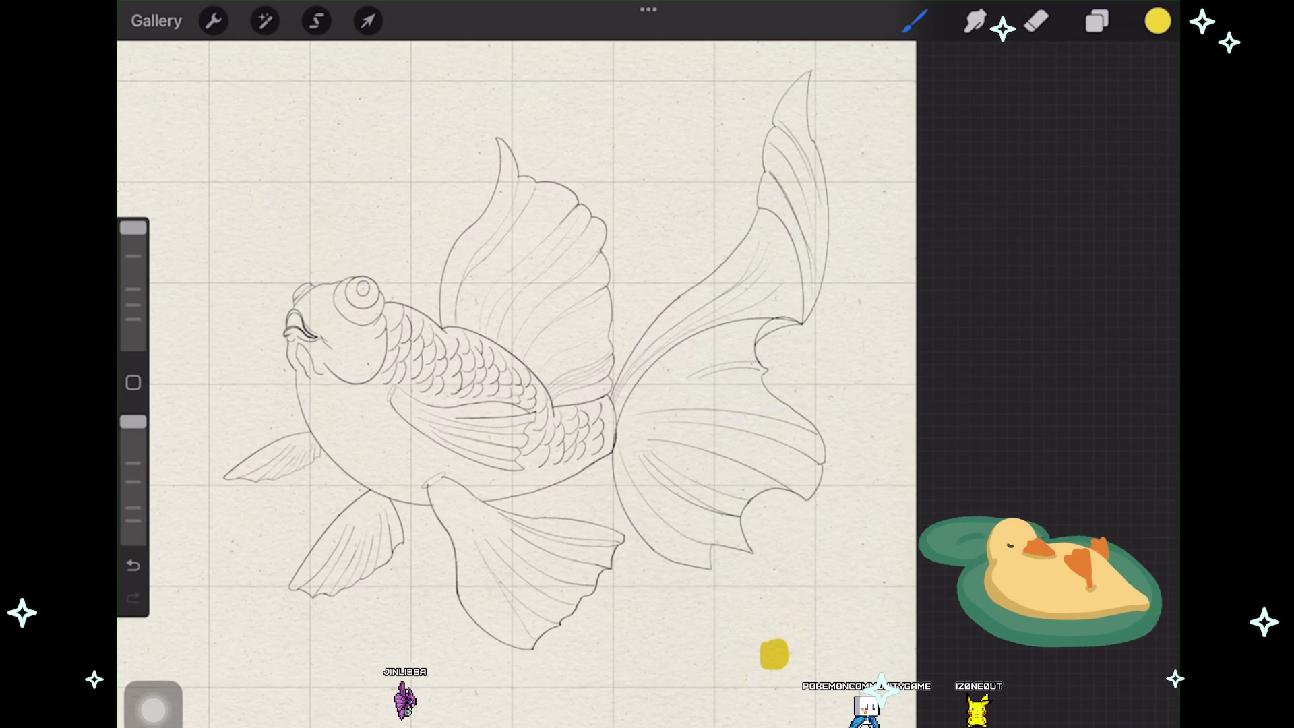
pyautogui.click(1158, 20)
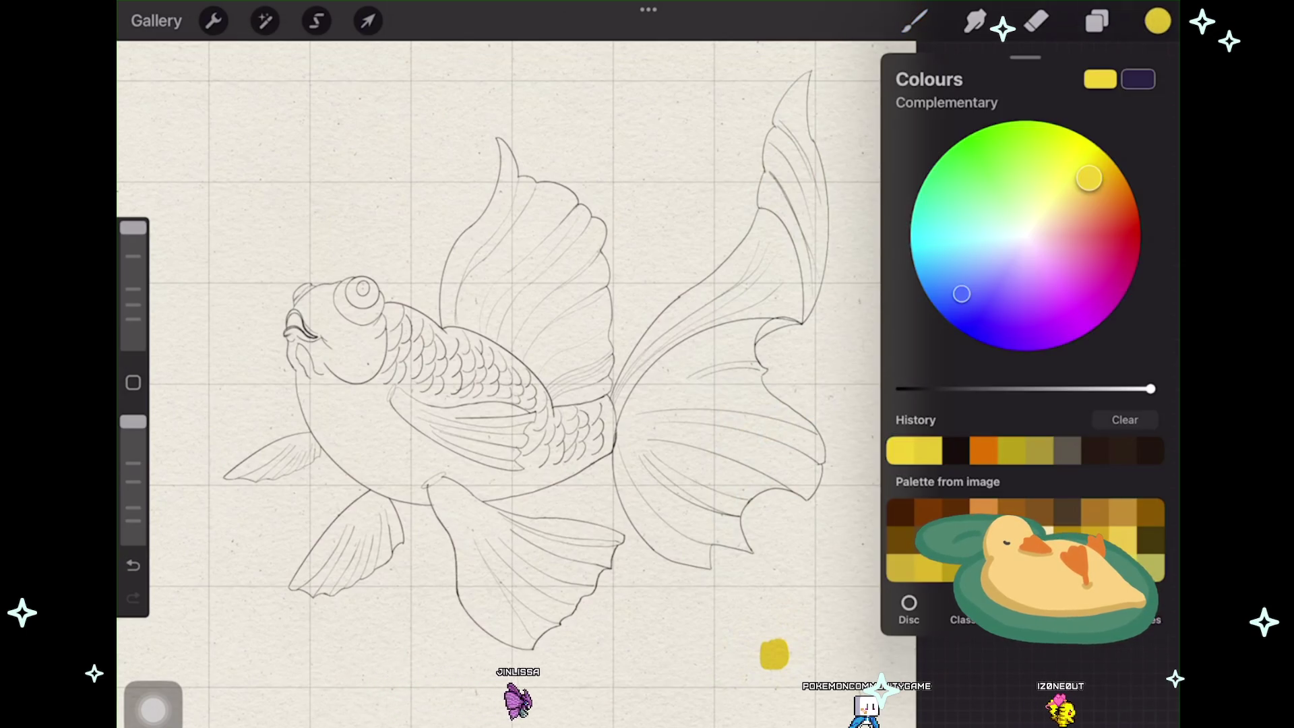
pyautogui.moveTo(1151, 388); pyautogui.dragTo(1127, 388)
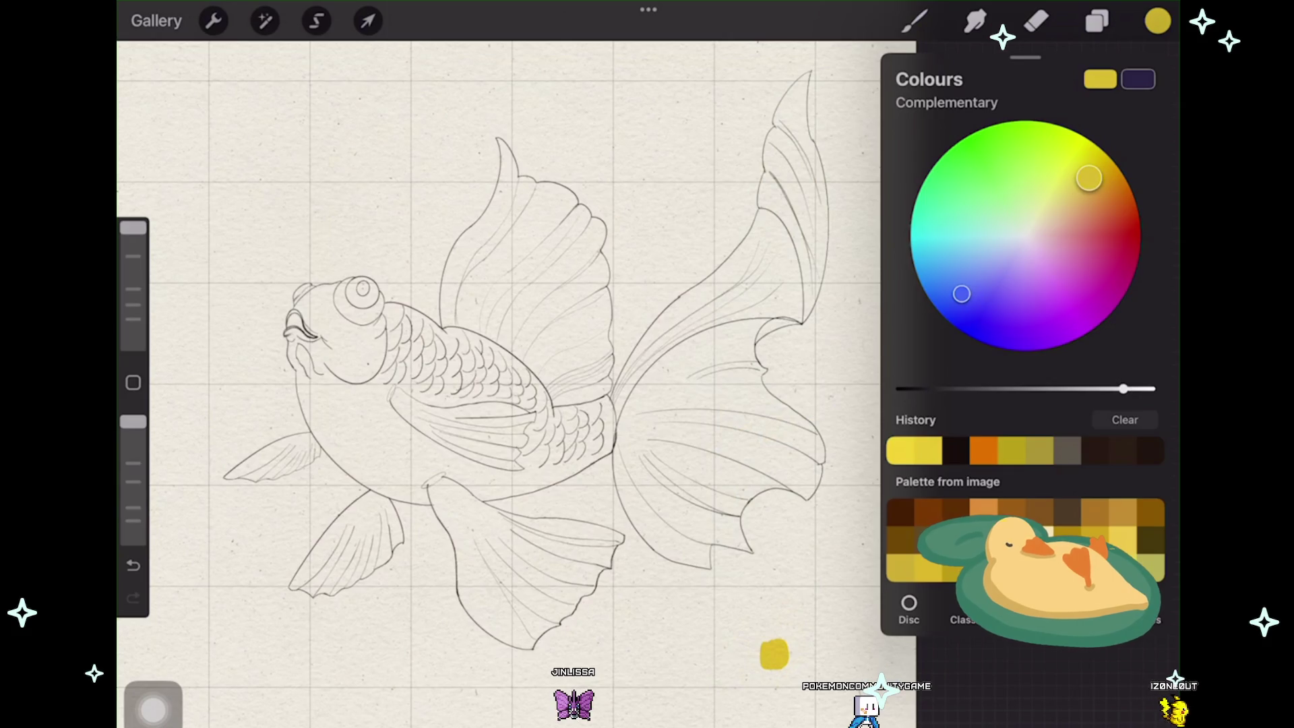
pyautogui.click(733, 651)
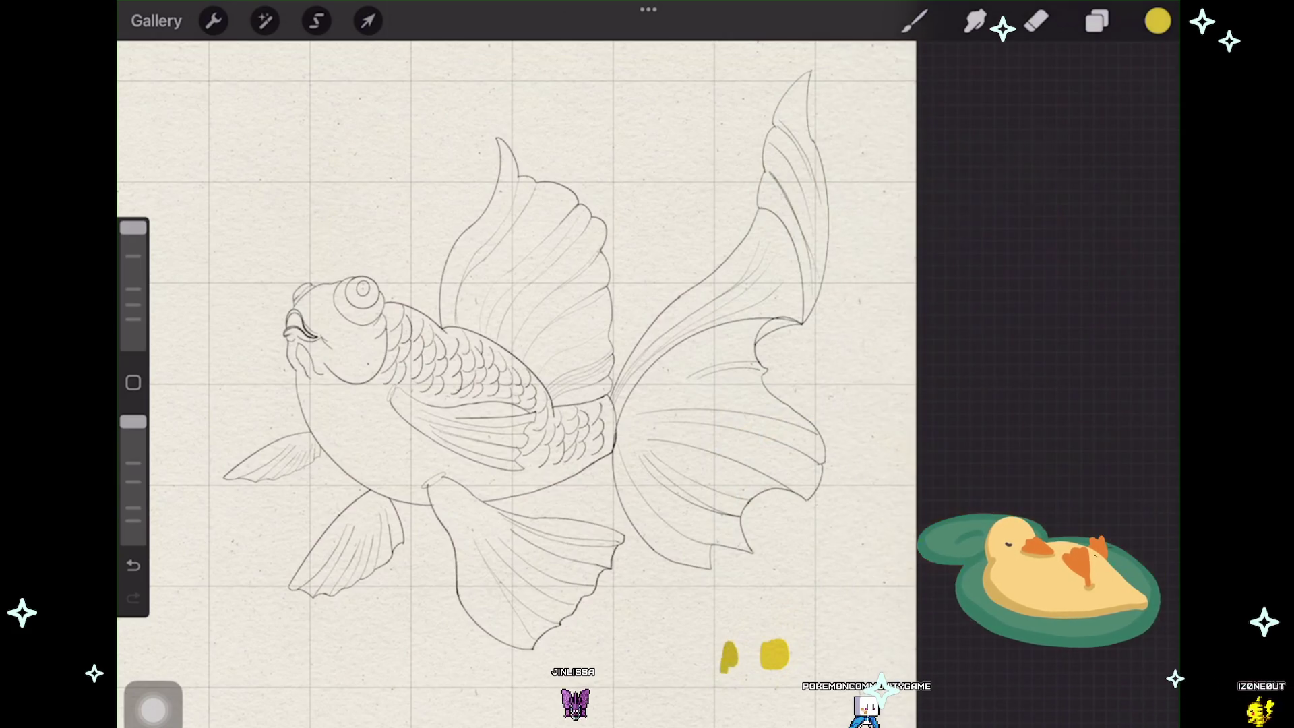
pyautogui.moveTo(730, 637); pyautogui.dragTo(736, 668)
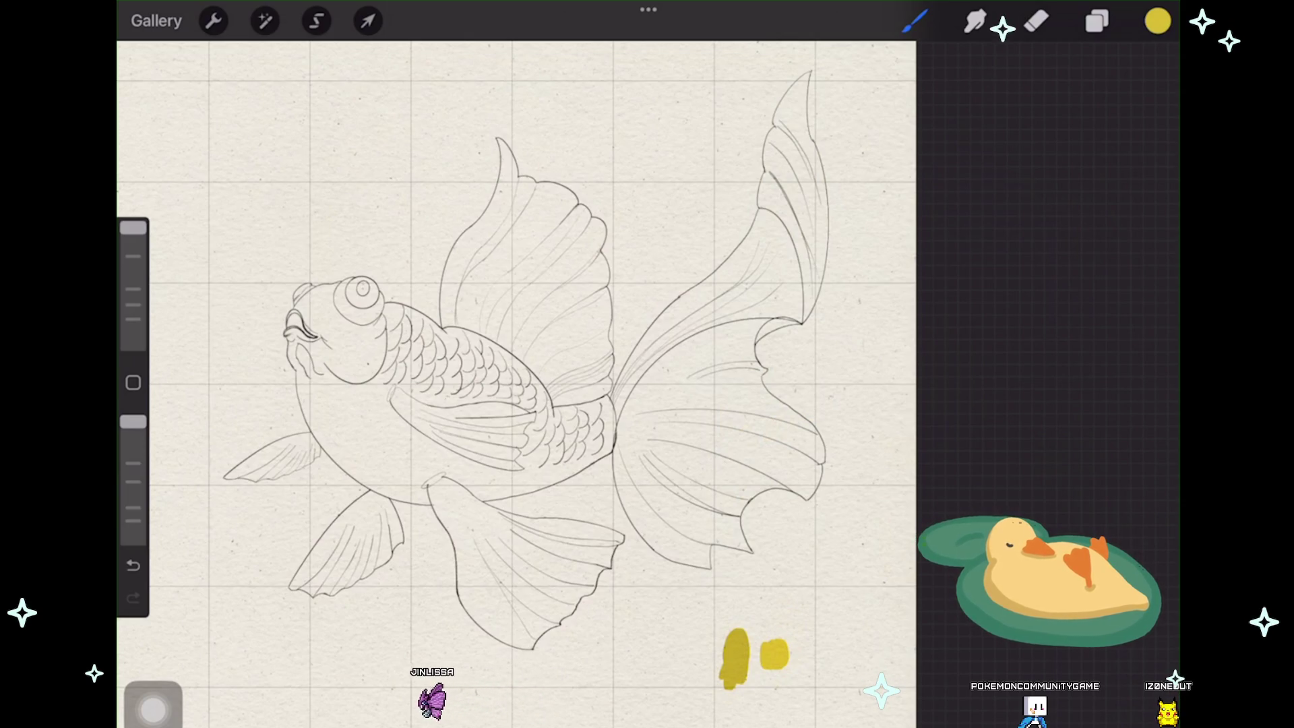
# Step: Paint ochre and orange test swatches, shifting the hue warmer each time
pyautogui.click(1158, 21)
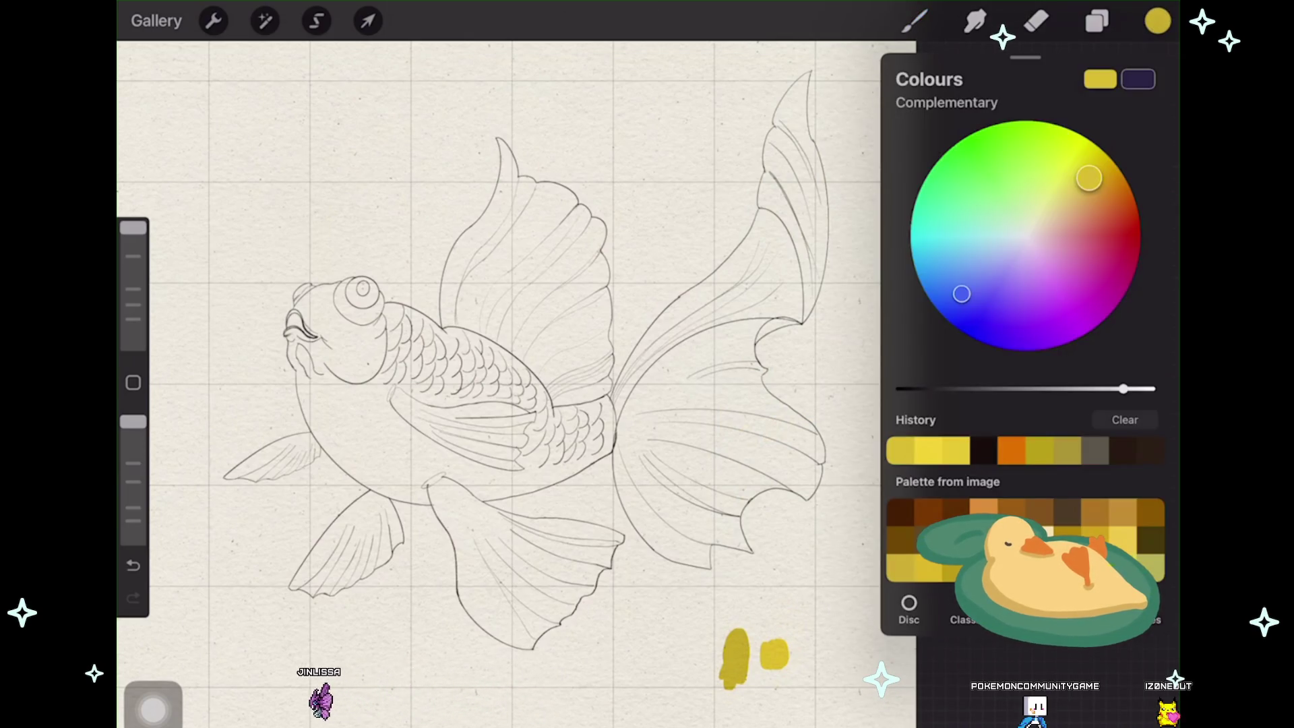
pyautogui.moveTo(1089, 179); pyautogui.dragTo(1095, 187)
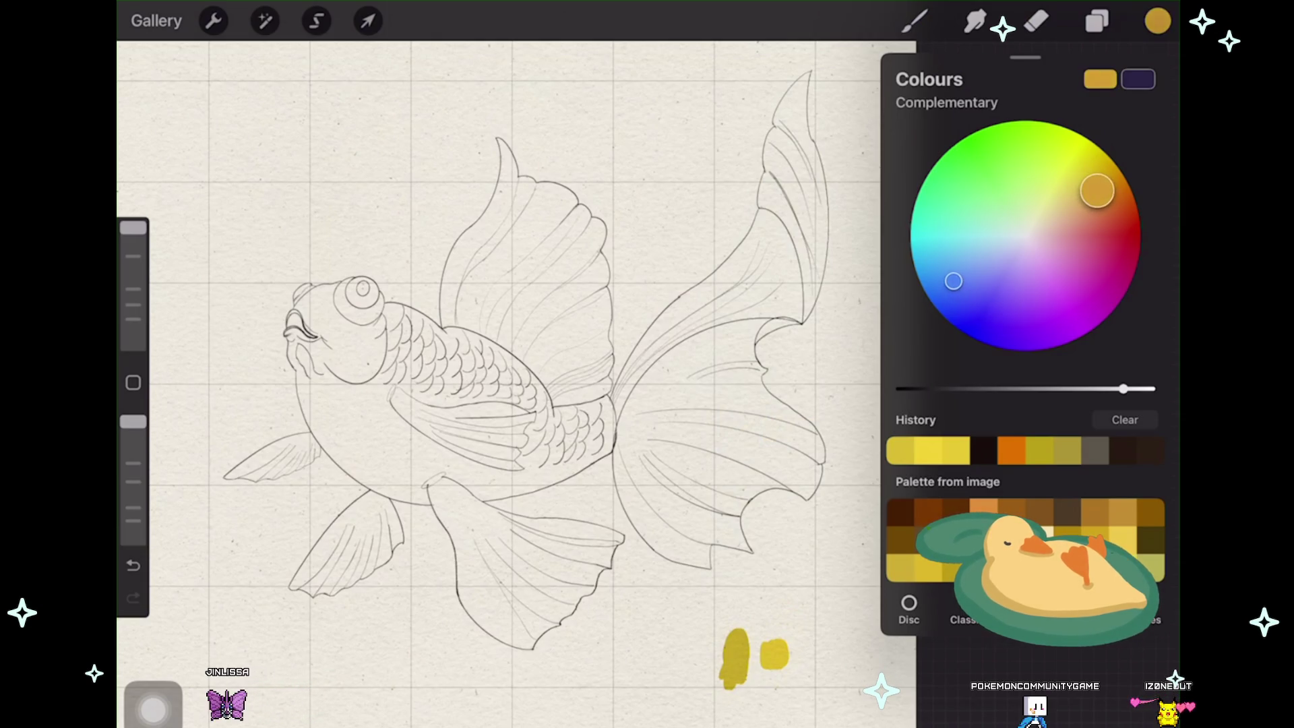
pyautogui.click(1158, 21)
pyautogui.moveTo(700, 637); pyautogui.dragTo(690, 698)
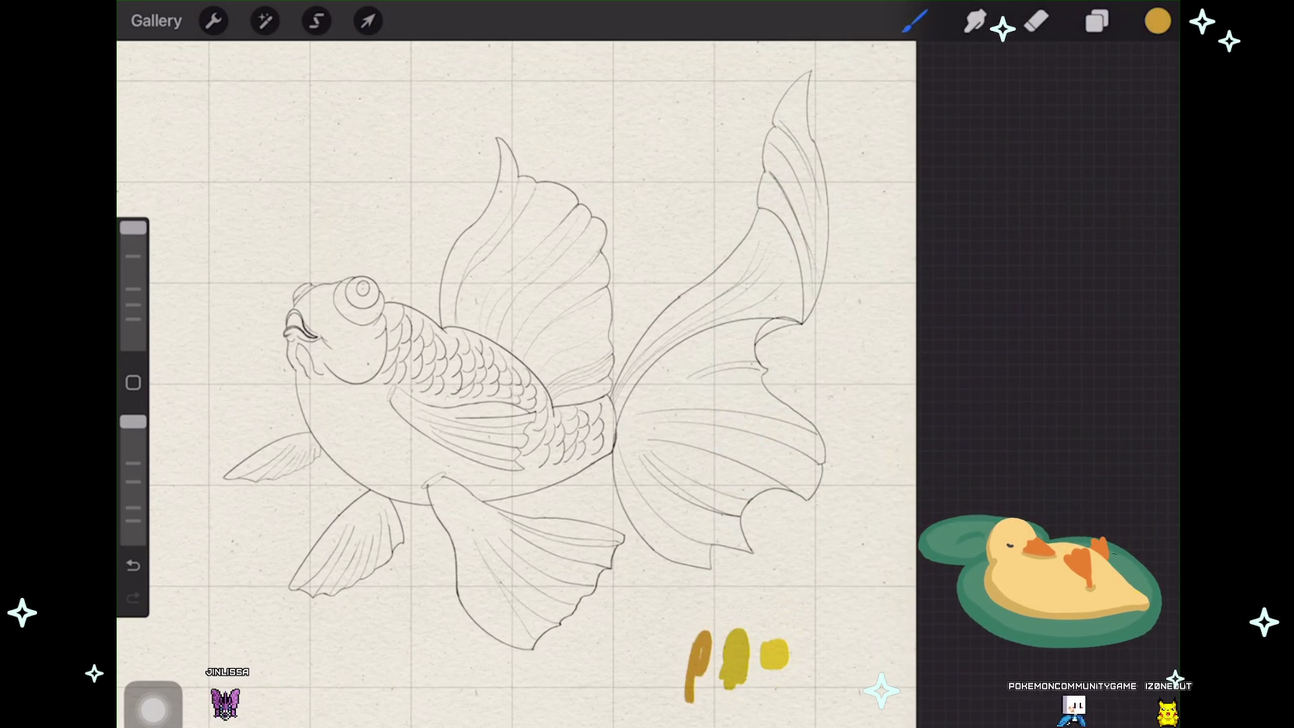
pyautogui.moveTo(700, 621); pyautogui.dragTo(697, 685)
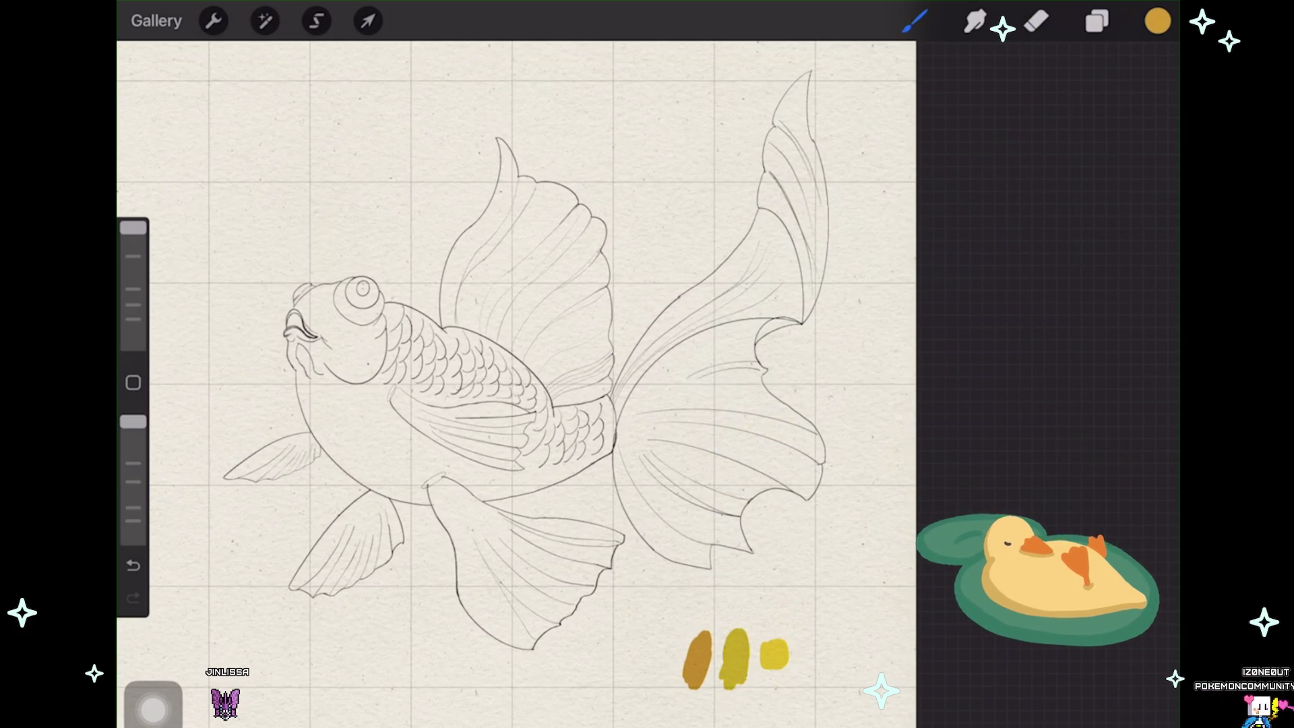
pyautogui.click(1158, 21)
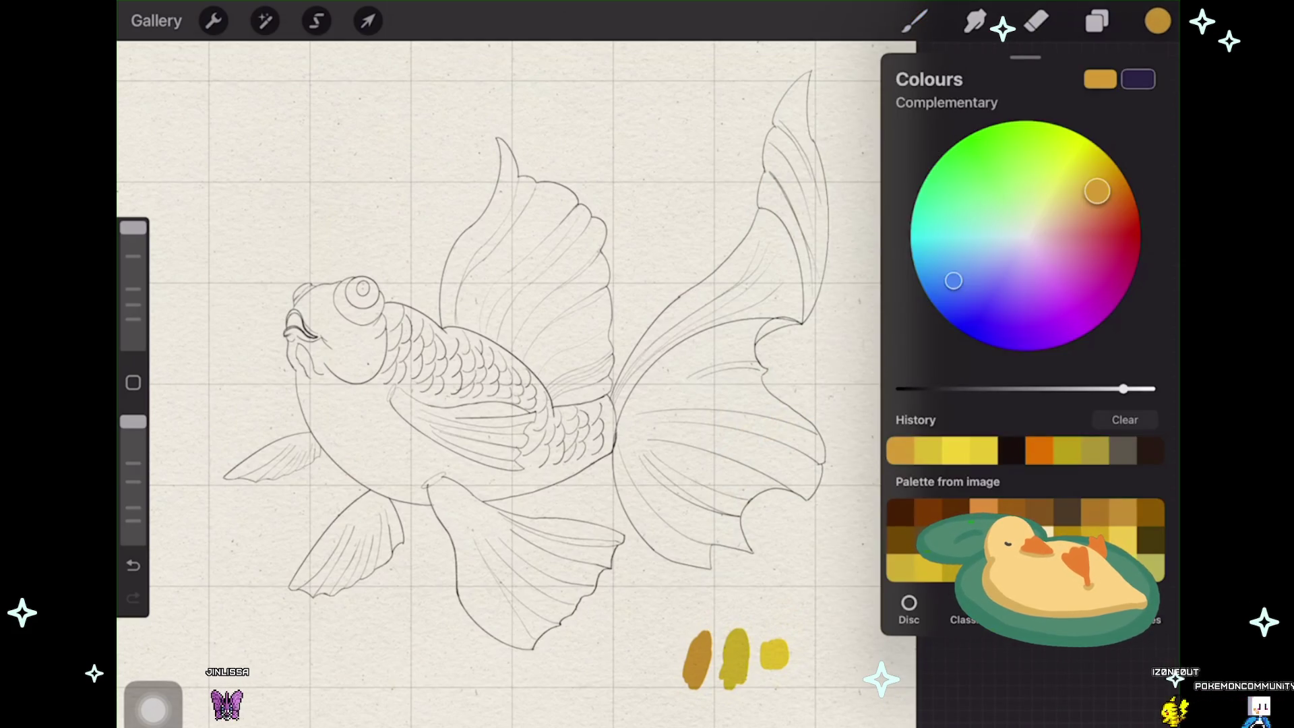
pyautogui.moveTo(1097, 190); pyautogui.dragTo(1113, 192)
pyautogui.moveTo(666, 636); pyautogui.dragTo(662, 675)
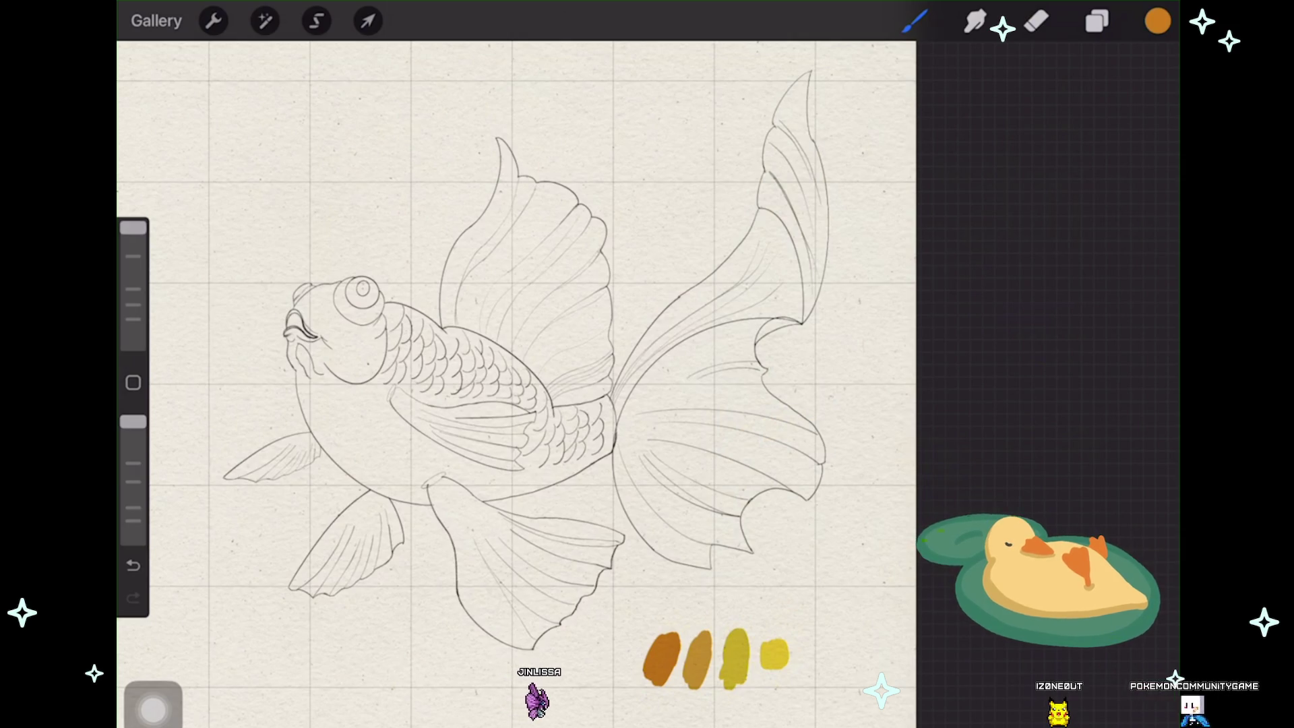
# Step: Shift the colour to a redder orange and finally set red as the painting colour
pyautogui.click(1158, 21)
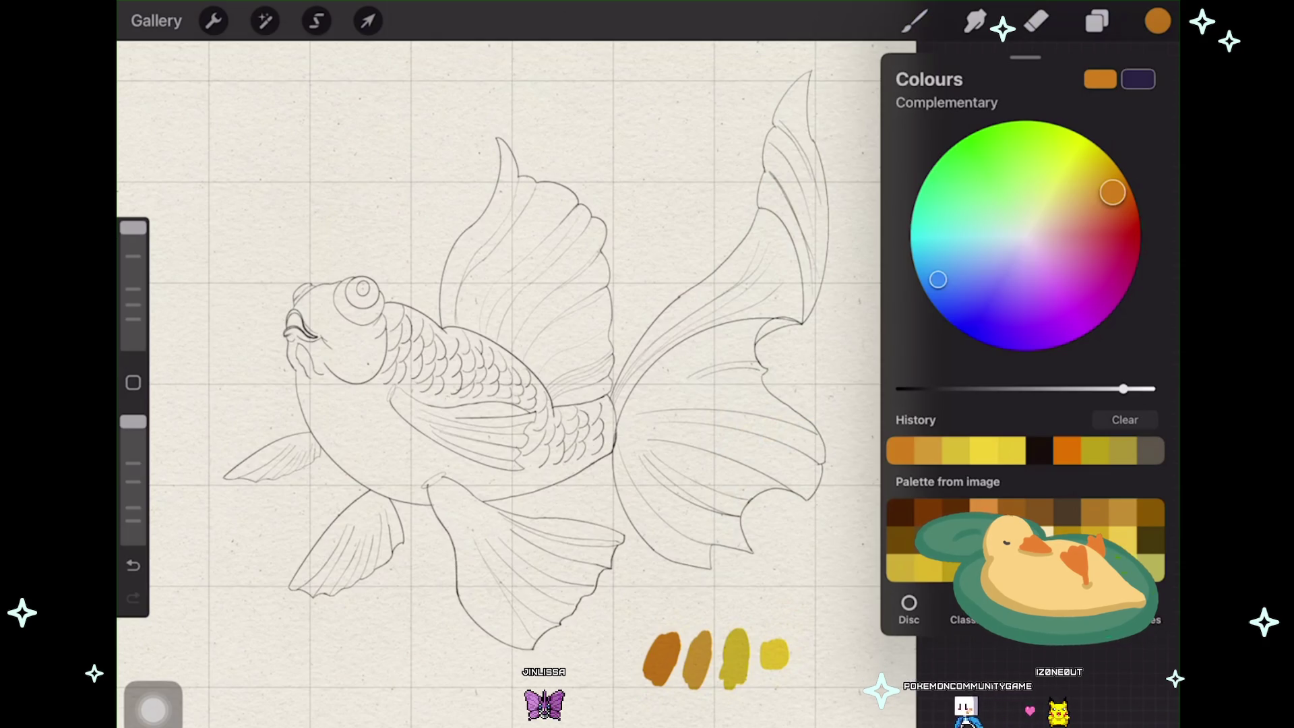
pyautogui.moveTo(1112, 192); pyautogui.dragTo(1126, 195)
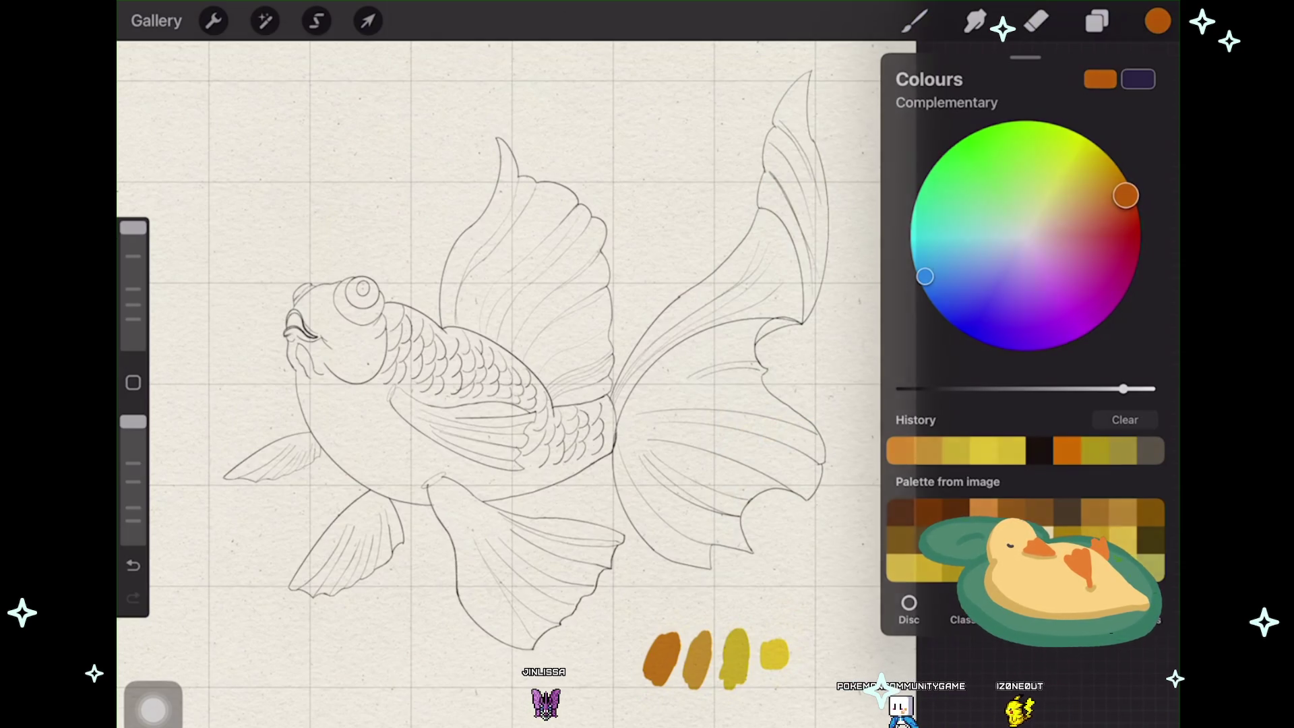
pyautogui.click(1158, 21)
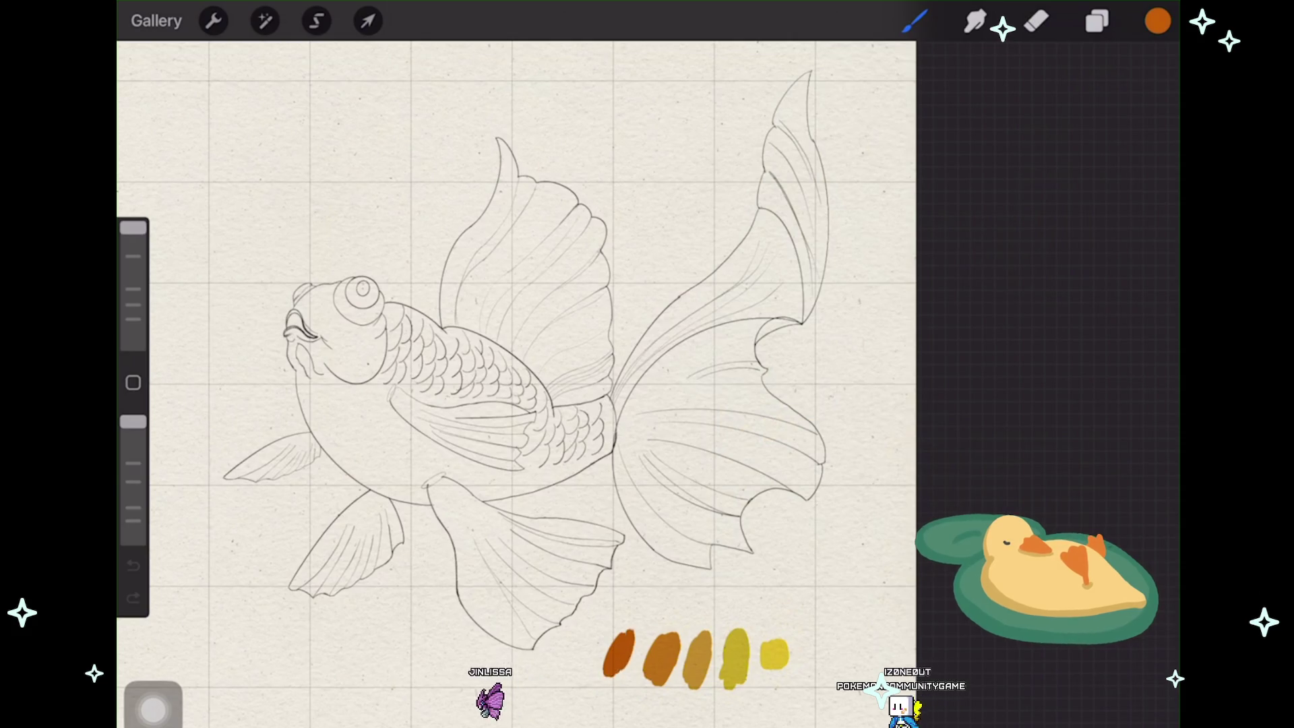
pyautogui.click(1157, 20)
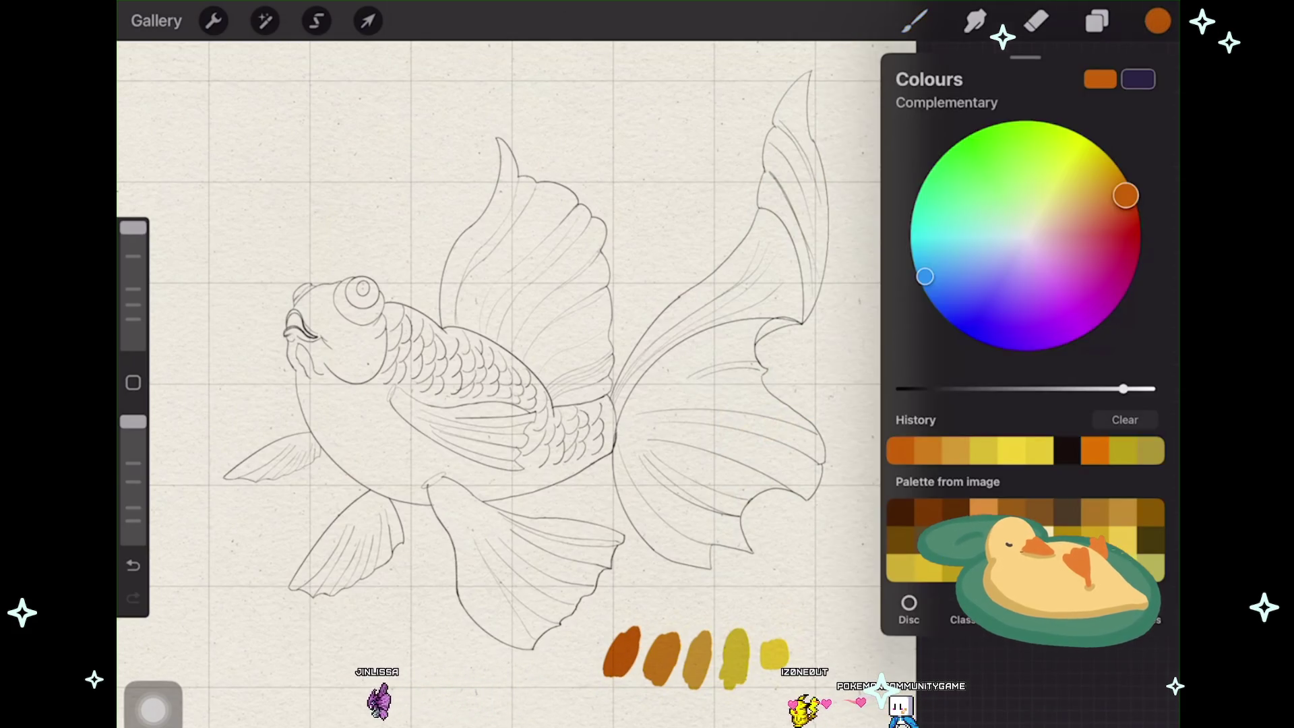
pyautogui.moveTo(1126, 195)
pyautogui.mouseDown()
pyautogui.moveTo(1126, 226)
pyautogui.moveTo(1115, 227)
pyautogui.mouseUp()
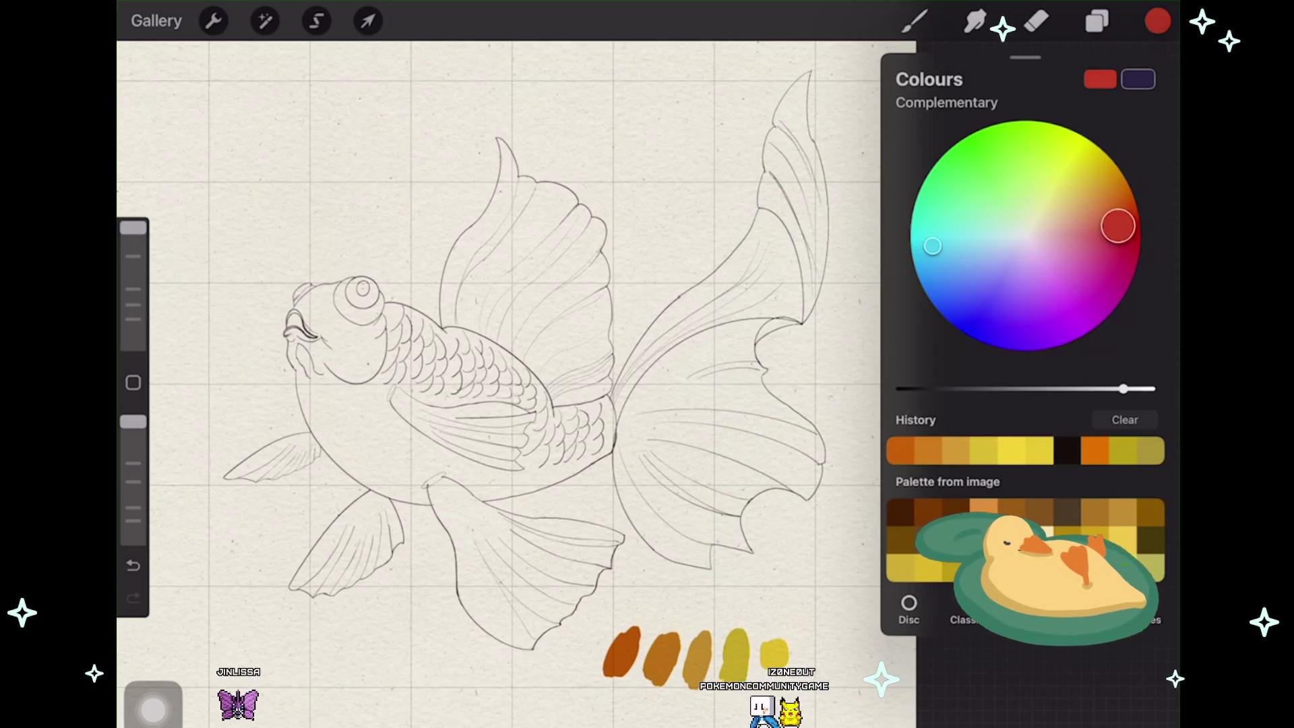
pyautogui.click(1157, 21)
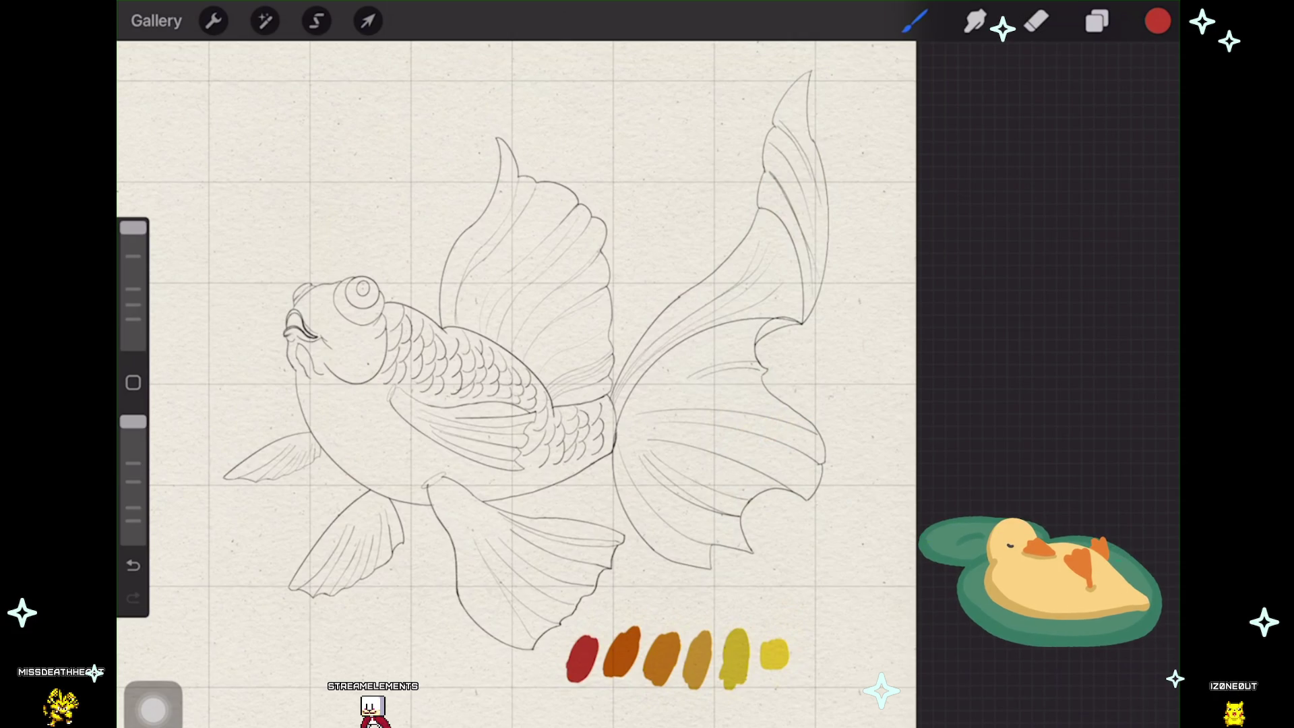
# Step: Sample the yellow test swatch and try a dab, undoing it as too dull
pyautogui.moveTo(582, 657); pyautogui.dragTo(774, 653)
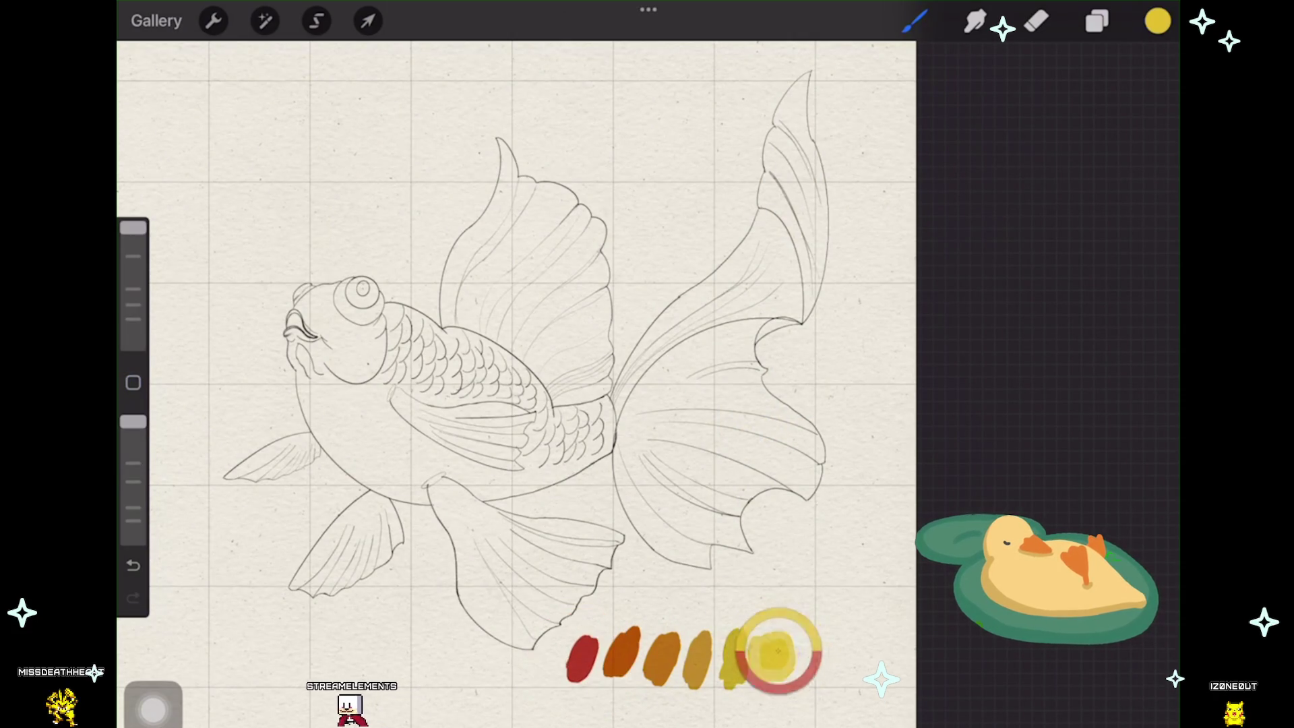
pyautogui.click(1158, 21)
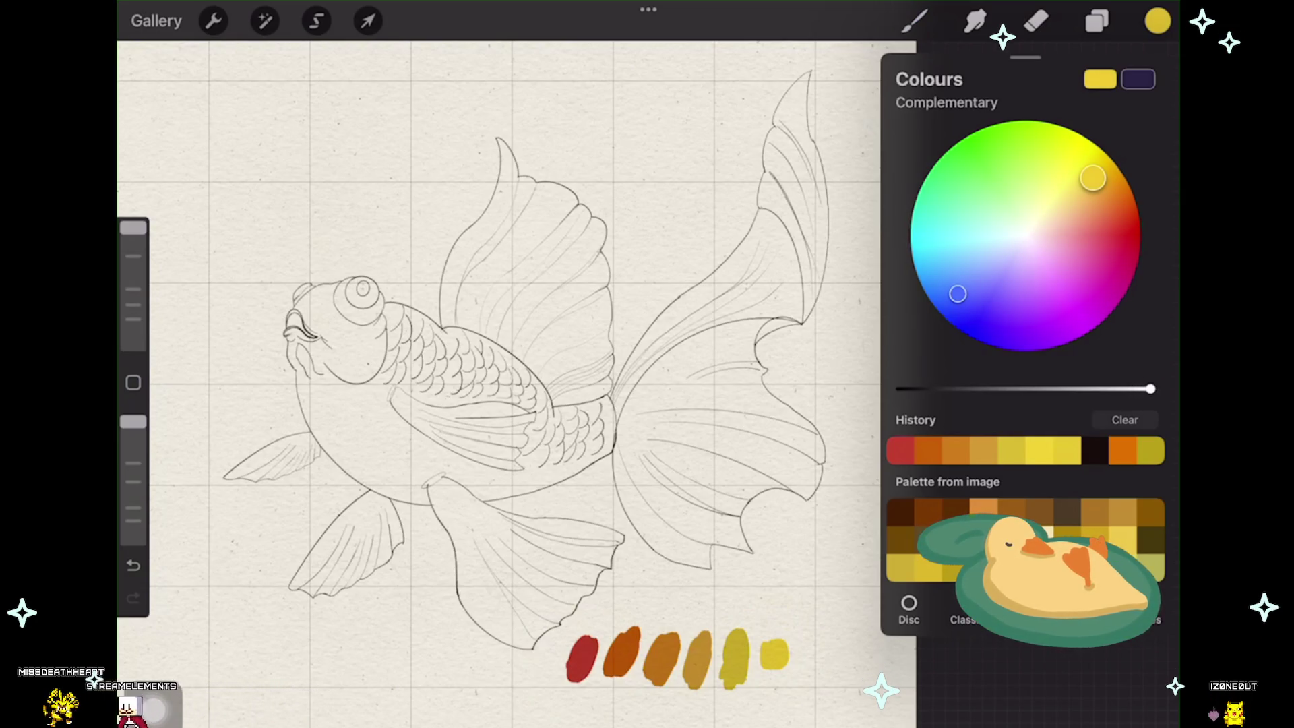
pyautogui.click(805, 651)
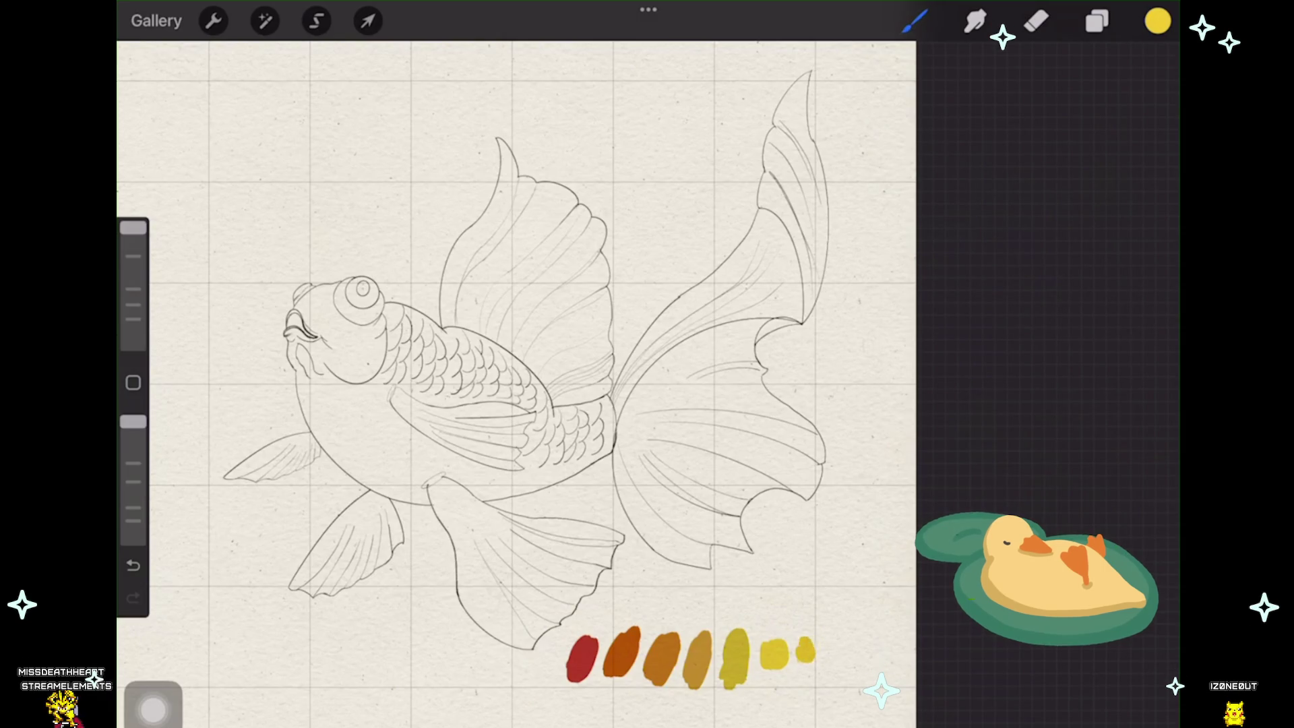
pyautogui.hotkey('ctrl', 'z')
# Step: Brighten the yellow on the Colours disc and paint a lemon-yellow swatch at the row's end
pyautogui.click(1158, 20)
pyautogui.moveTo(1092, 173); pyautogui.dragTo(1092, 157)
pyautogui.moveTo(799, 656); pyautogui.dragTo(827, 652)
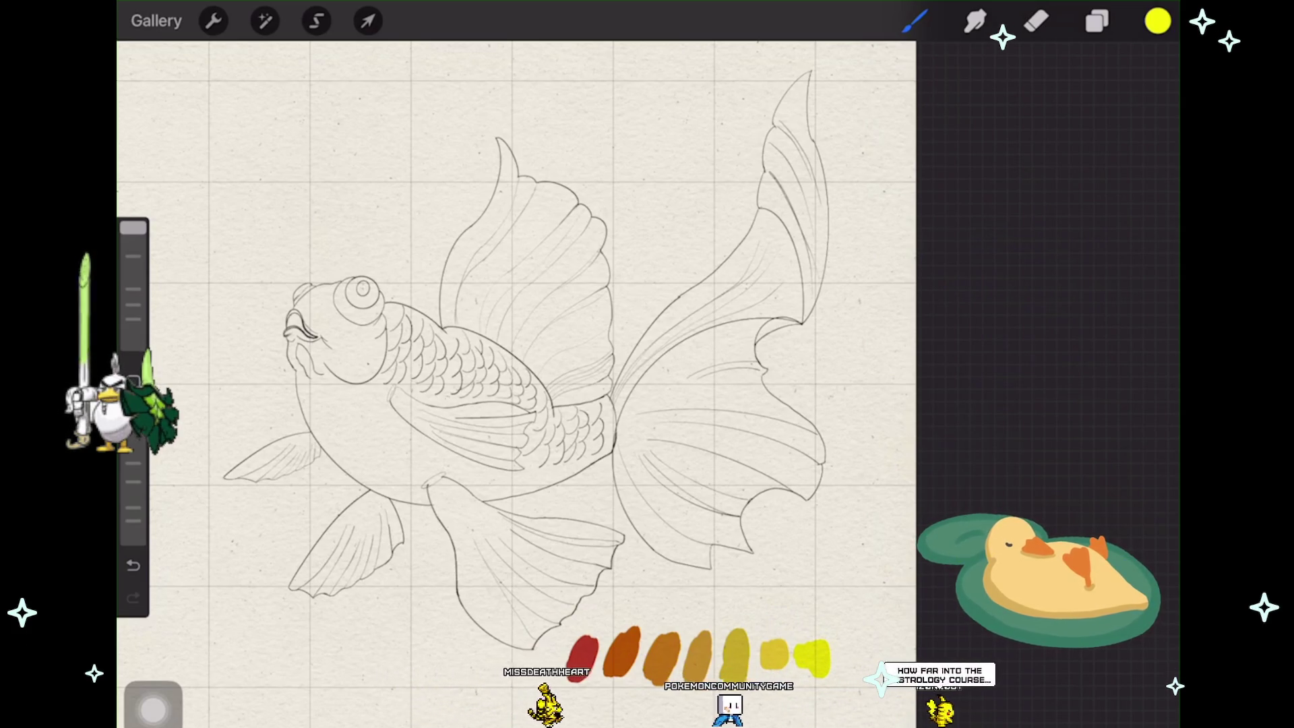
pyautogui.scroll(2, 525, 384)
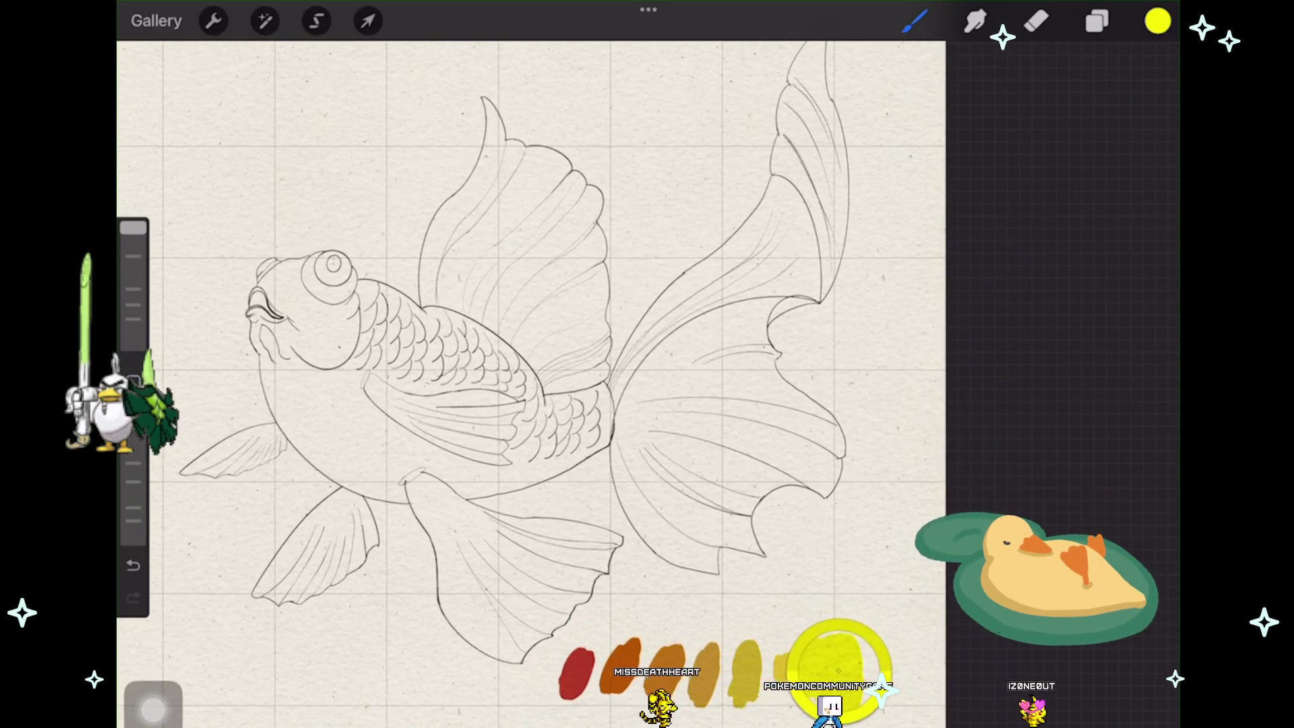
pyautogui.scroll(2, 526, 384)
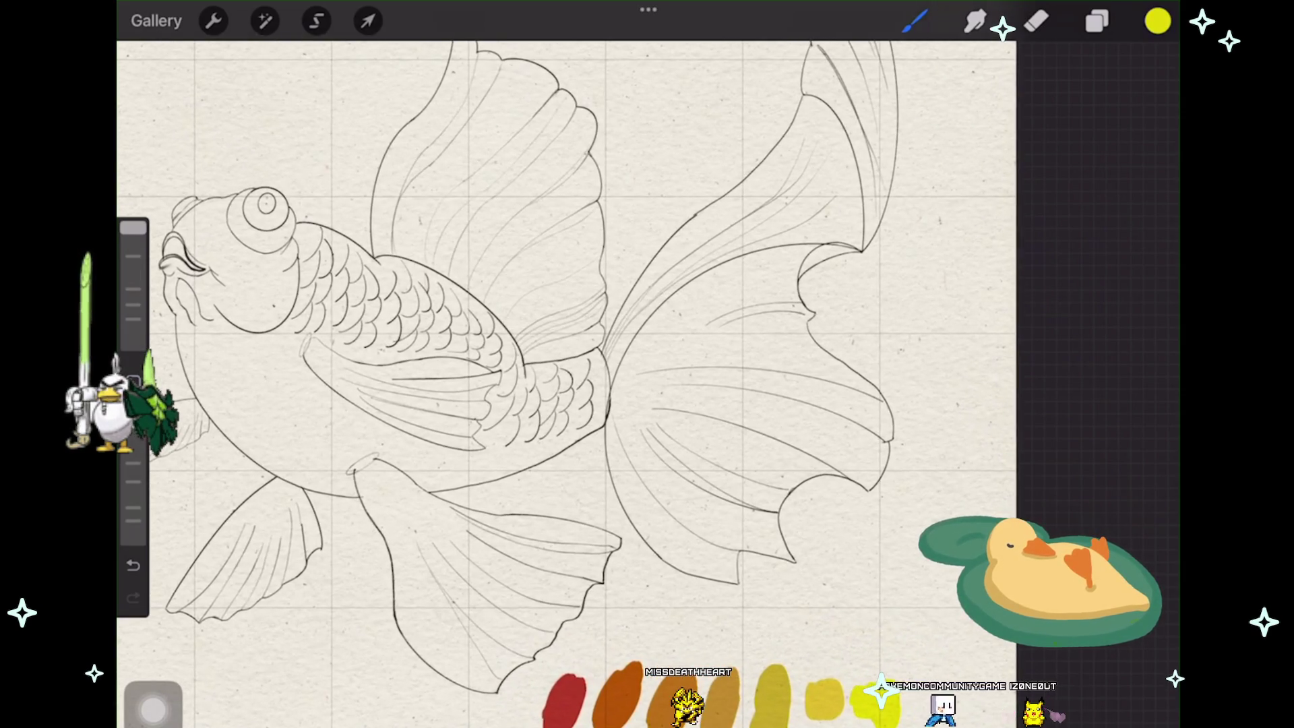
# Step: Add empty Layer 24 and reorder it beneath Layer 31, above swatch Layer 23
pyautogui.click(1097, 20)
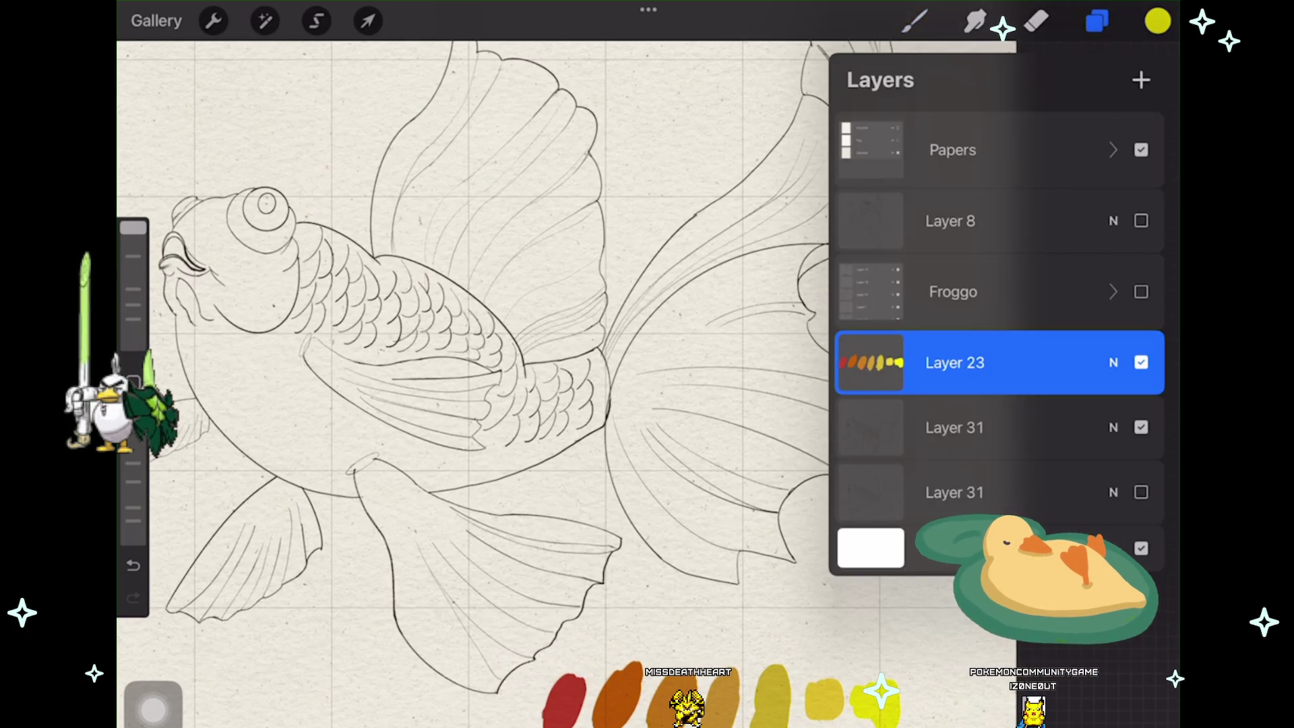
pyautogui.click(1141, 81)
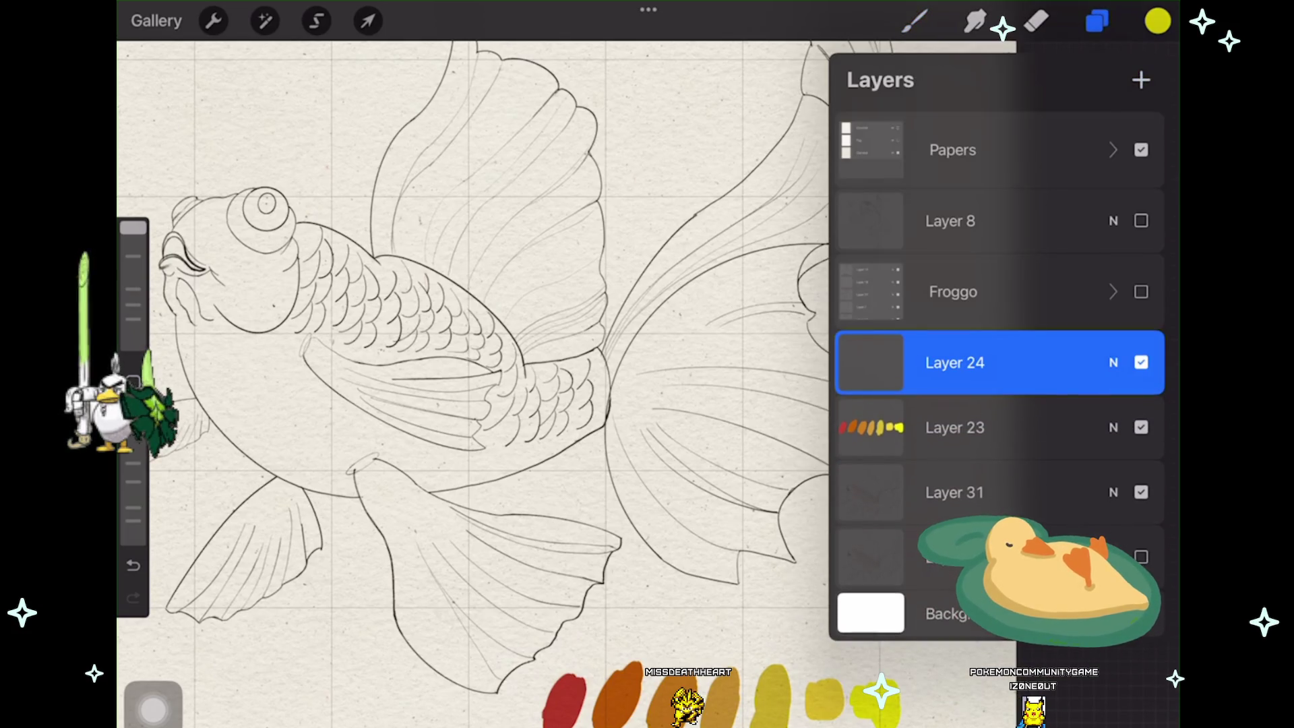
pyautogui.moveTo(955, 426); pyautogui.dragTo(955, 492)
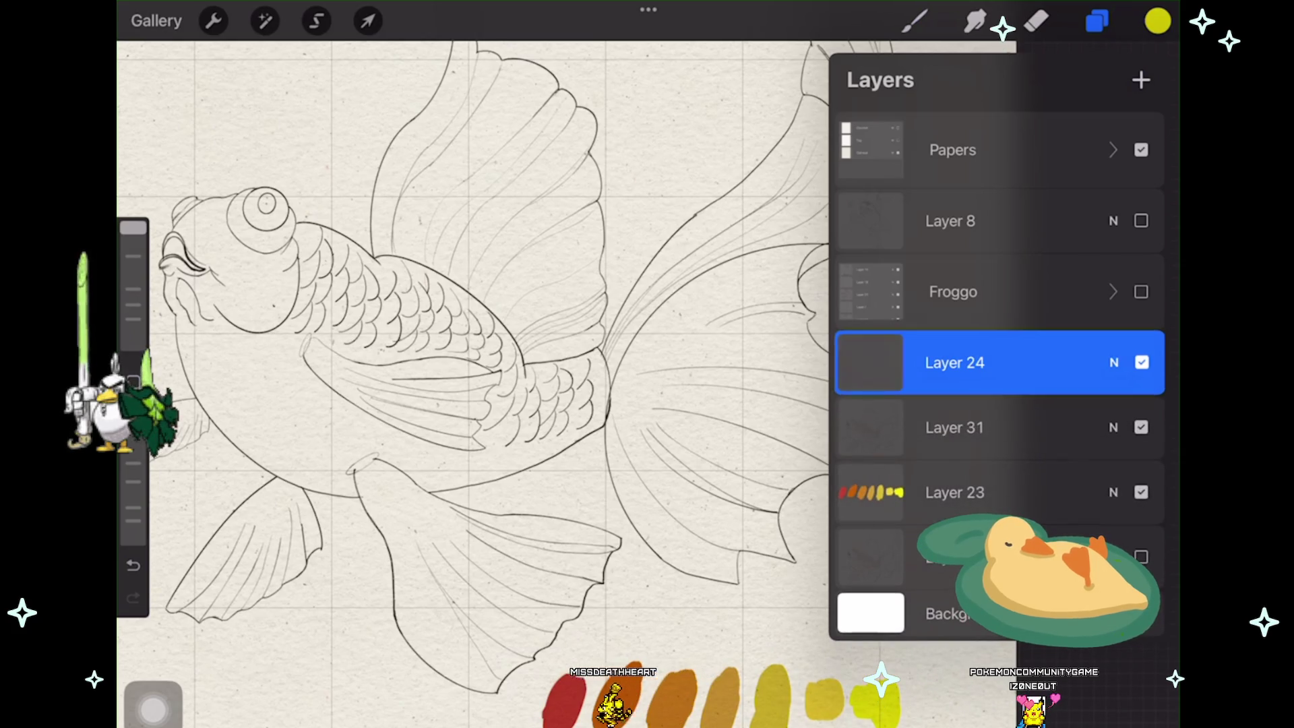
pyautogui.moveTo(955, 362); pyautogui.dragTo(955, 426)
# Step: Try short yellow strokes on the tail fin, undoing each trial
pyautogui.click(914, 20)
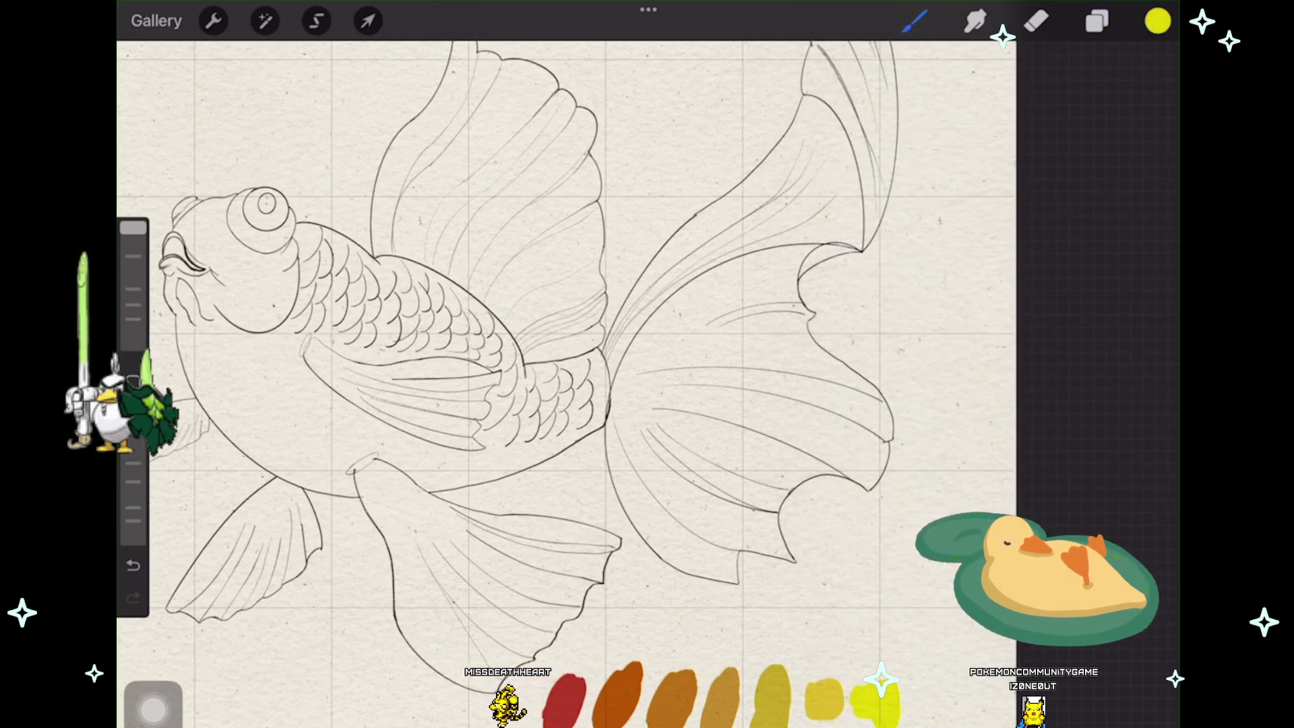
pyautogui.scroll(2, 566, 384)
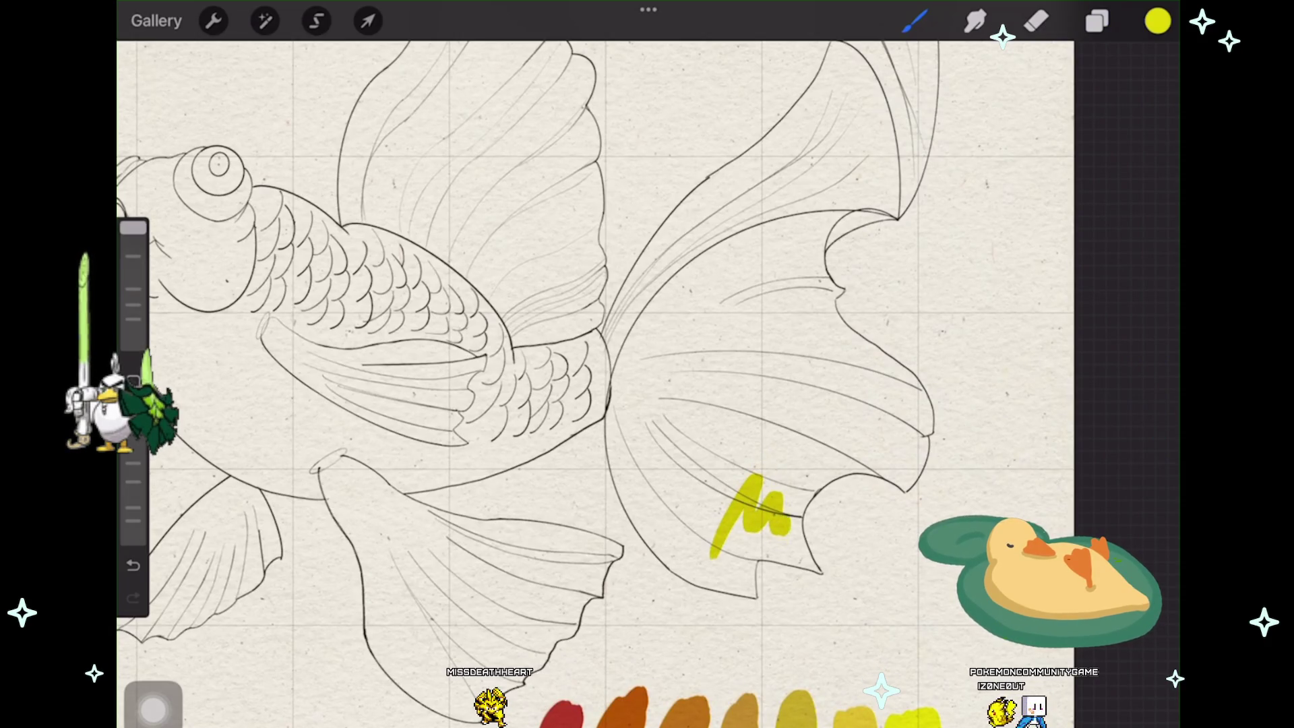
pyautogui.hotkey('ctrl', 'z')
pyautogui.moveTo(759, 526); pyautogui.dragTo(824, 551)
pyautogui.hotkey('ctrl', 'z')
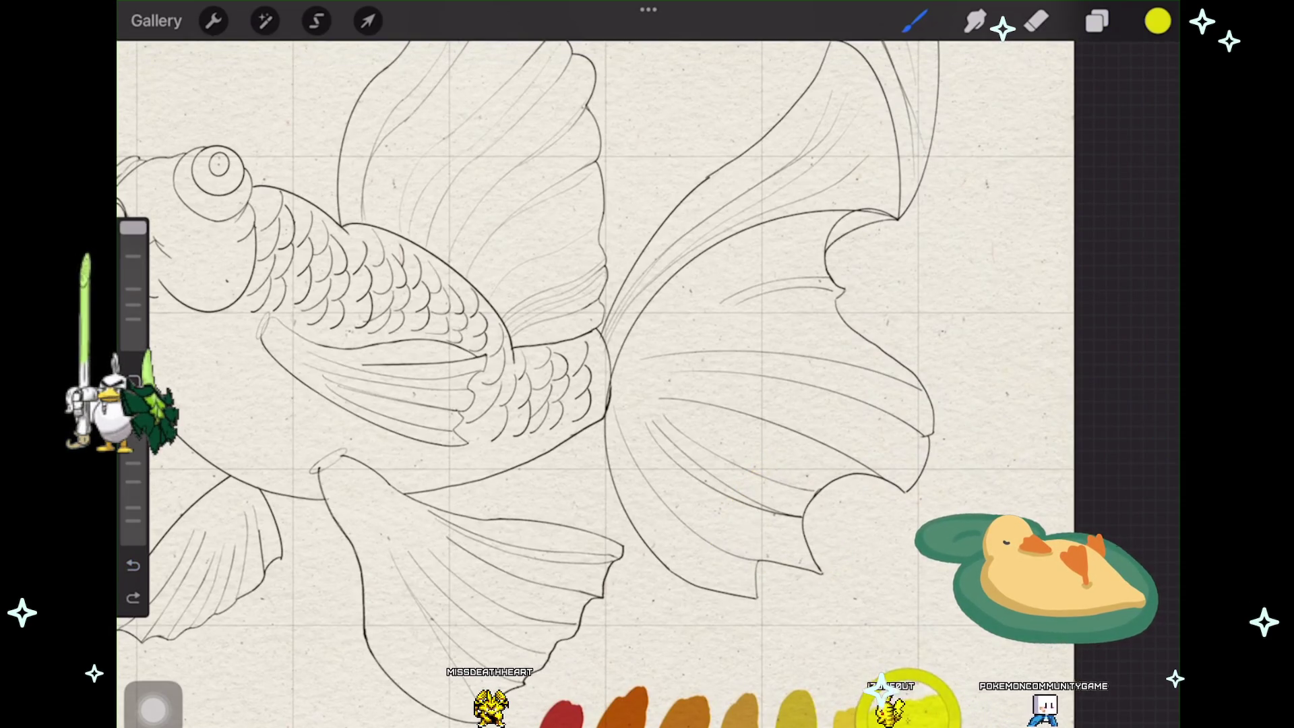
pyautogui.moveTo(747, 530)
pyautogui.mouseDown()
pyautogui.moveTo(790, 488)
pyautogui.moveTo(787, 546)
pyautogui.mouseUp()
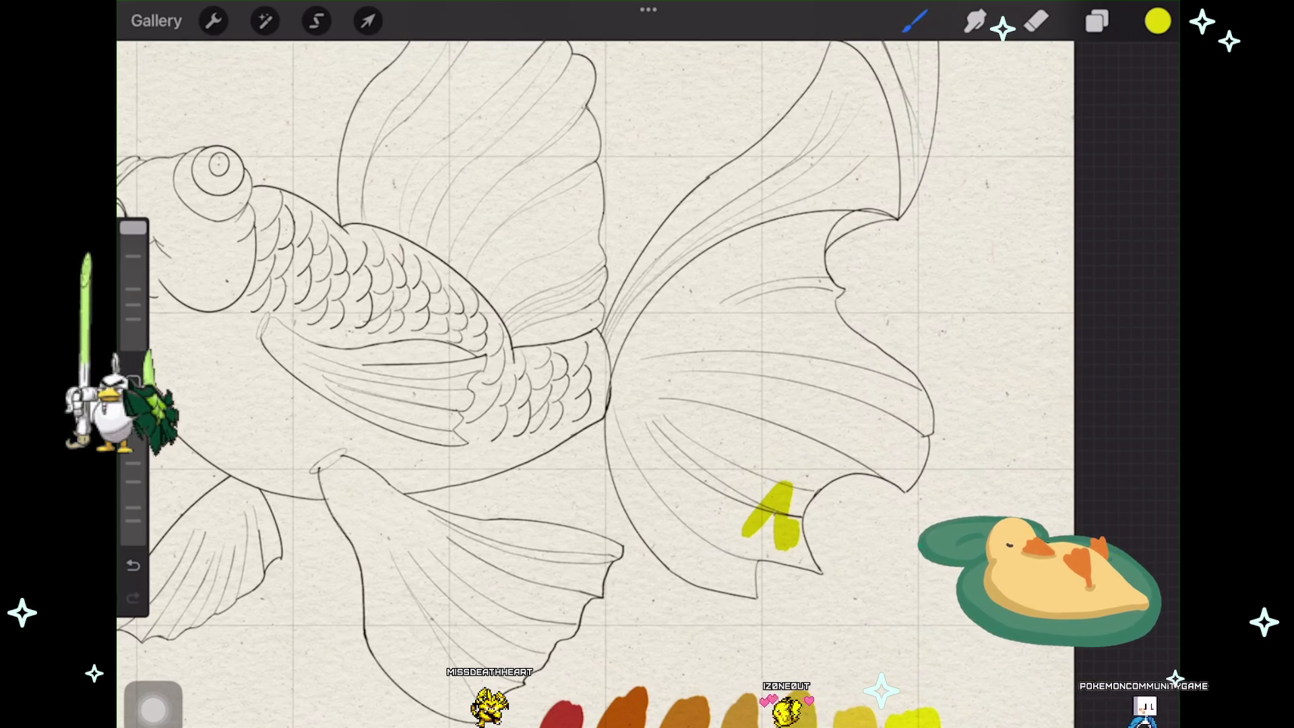
pyautogui.hotkey('ctrl', 'z')
pyautogui.hotkey('ctrl', 'z')
pyautogui.click(1157, 21)
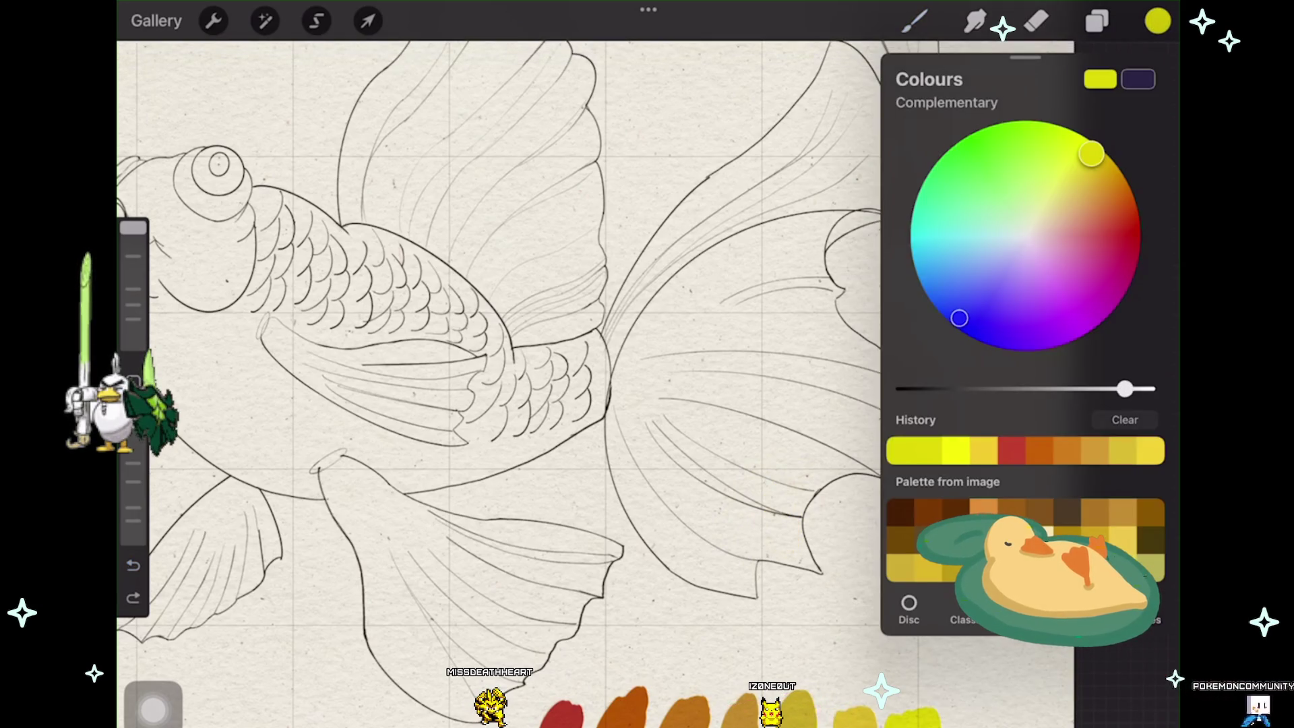
# Step: Paint yellow along the whole tail fin edge, then undo all the strokes again
pyautogui.moveTo(753, 546); pyautogui.dragTo(799, 510)
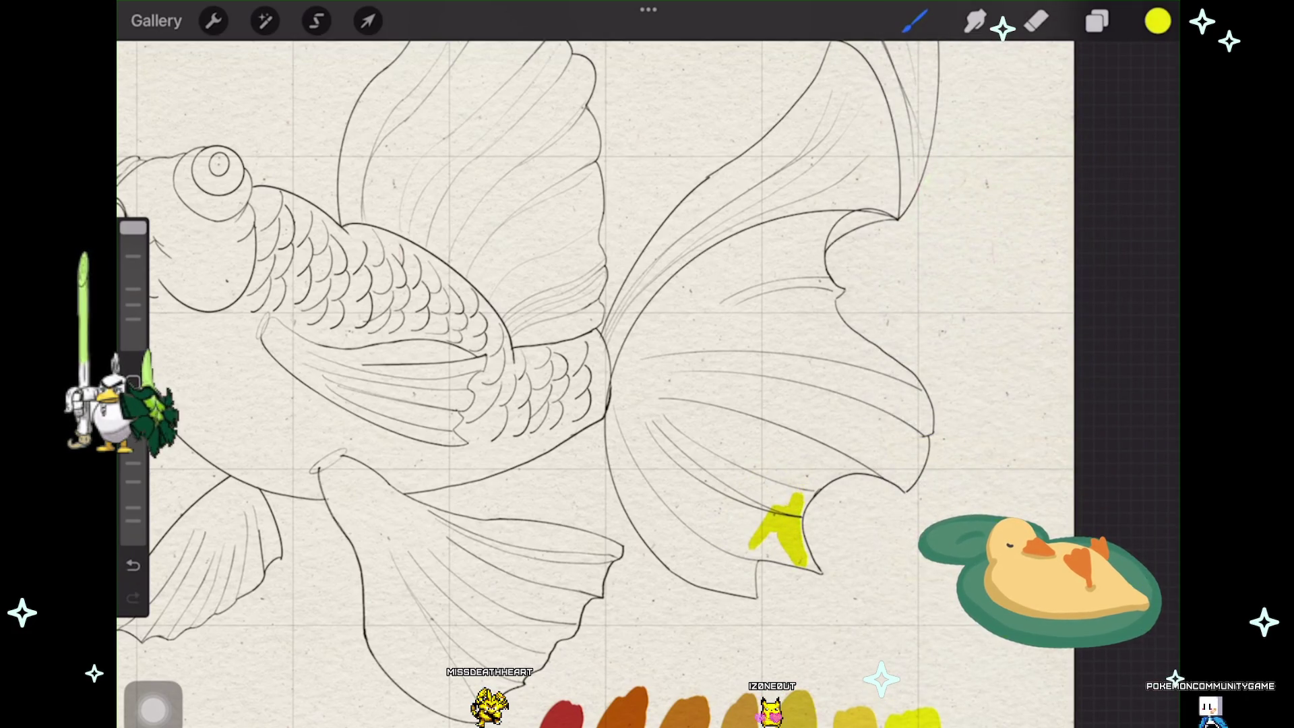
pyautogui.scroll(2, 597, 384)
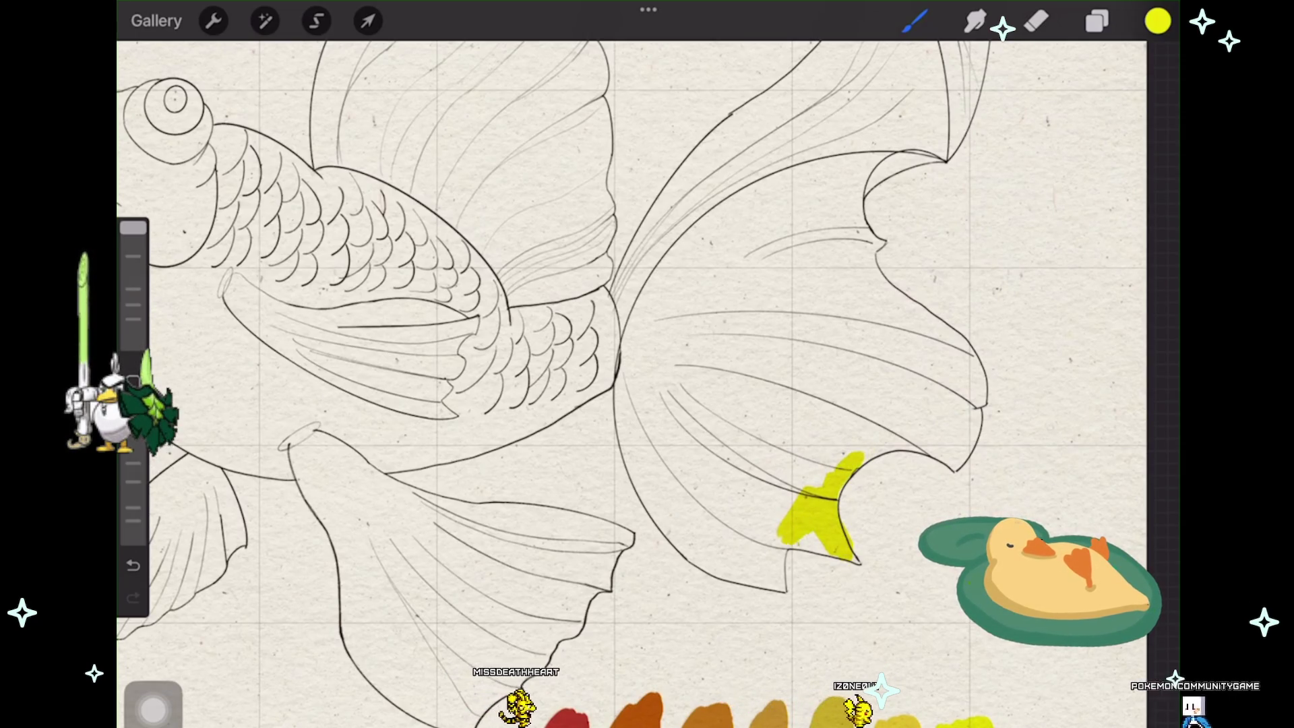
pyautogui.moveTo(774, 557); pyautogui.dragTo(829, 495)
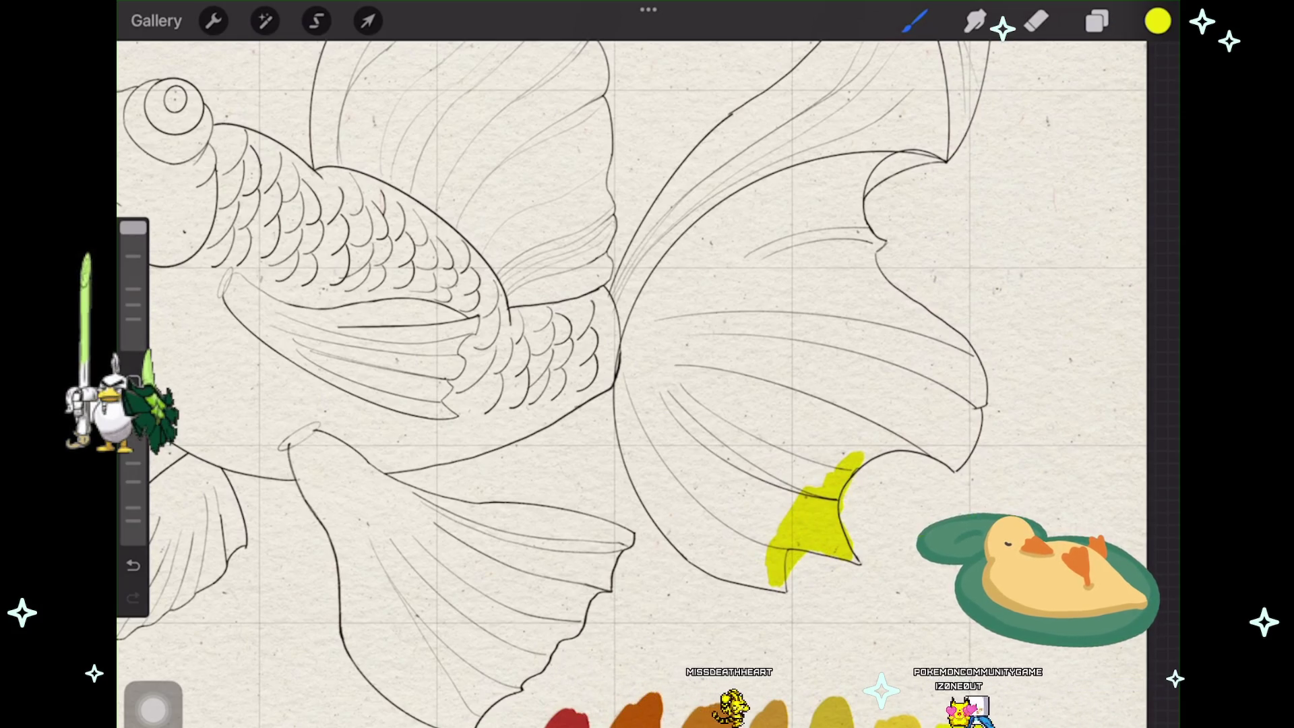
pyautogui.moveTo(839, 496); pyautogui.dragTo(872, 447)
pyautogui.scroll(-3, 582, 385)
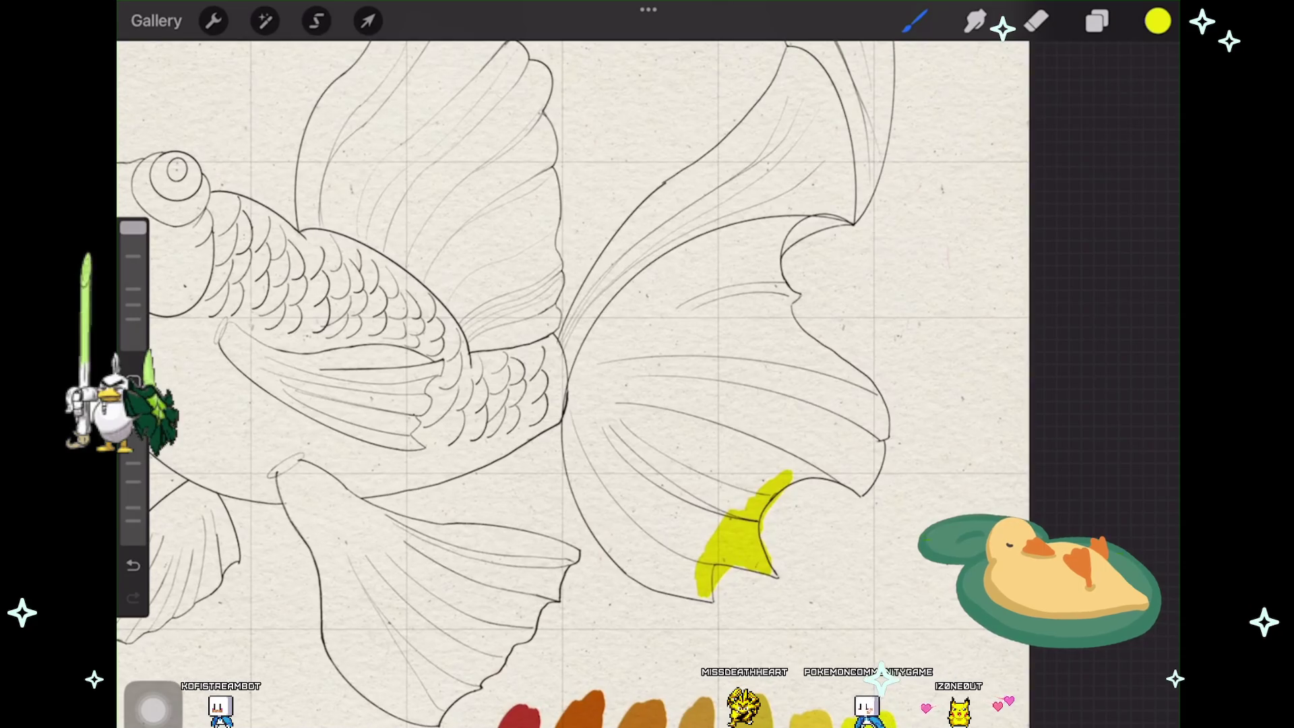
pyautogui.moveTo(832, 467)
pyautogui.mouseDown()
pyautogui.moveTo(868, 477)
pyautogui.moveTo(876, 390)
pyautogui.mouseUp()
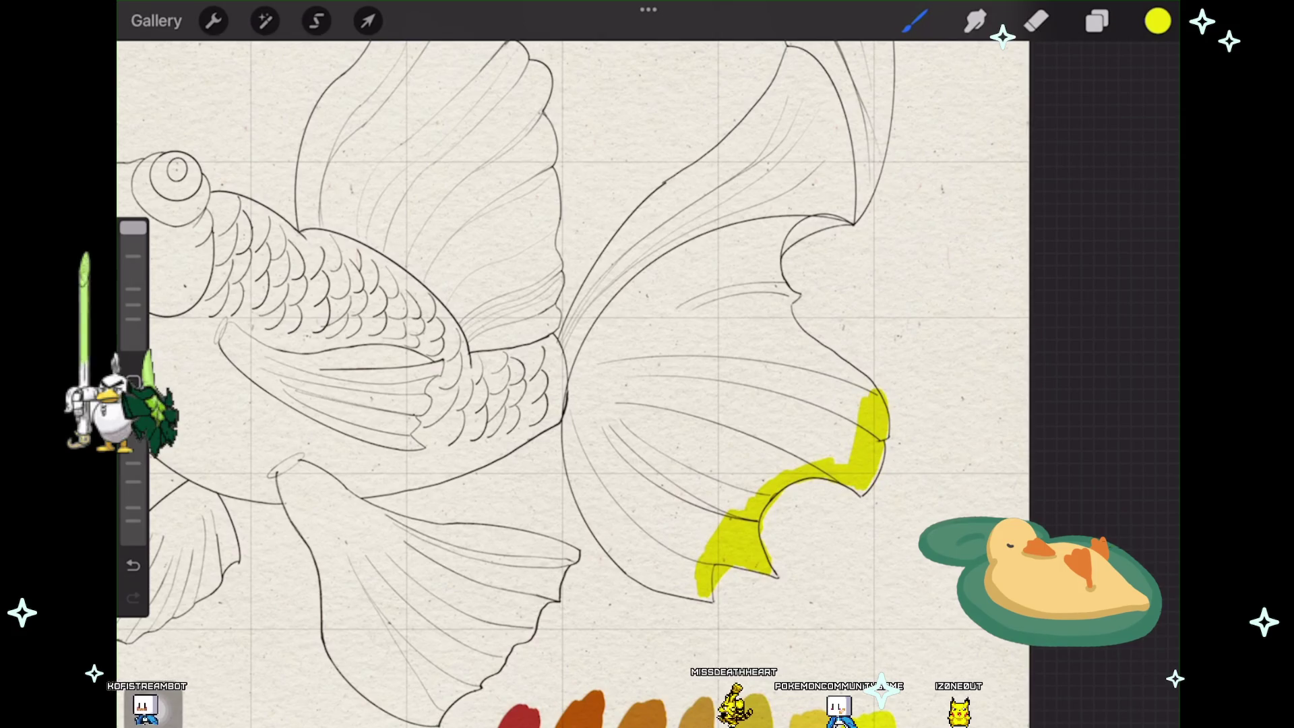
pyautogui.moveTo(713, 568); pyautogui.dragTo(668, 584)
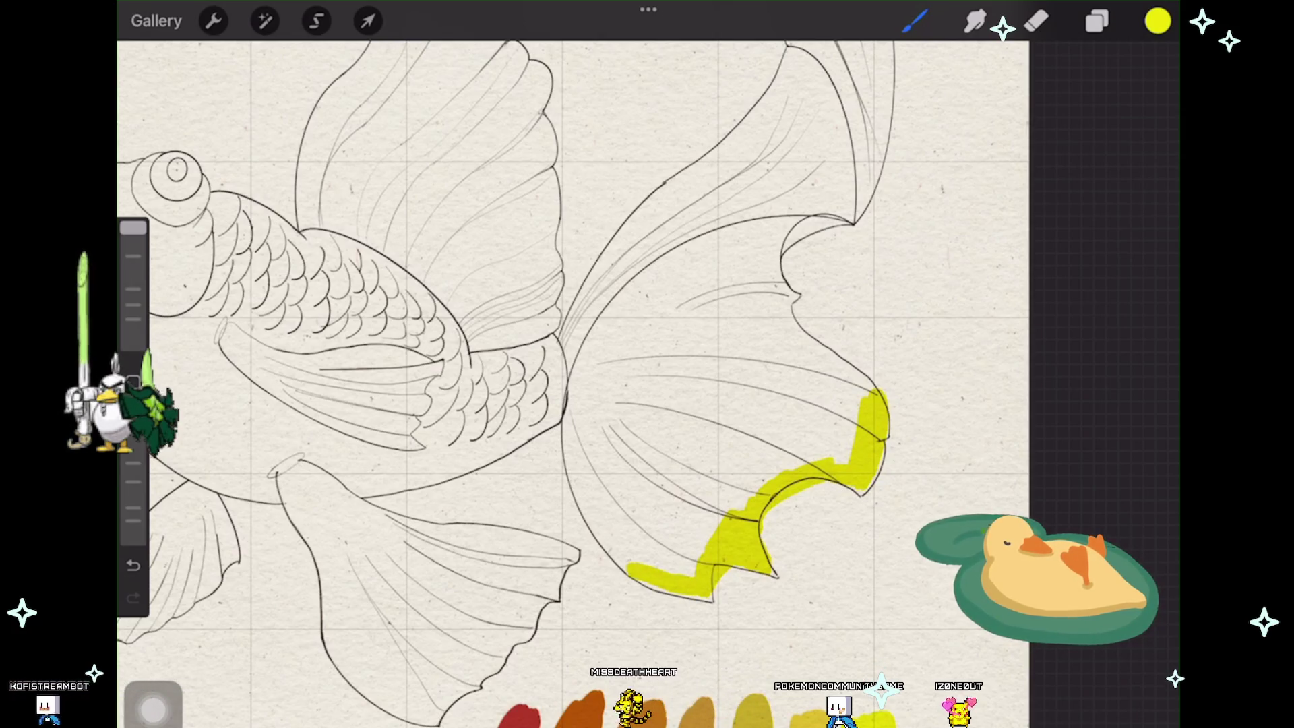
pyautogui.scroll(2, 557, 385)
pyautogui.scroll(2, 556, 385)
pyautogui.scroll(-3, 556, 384)
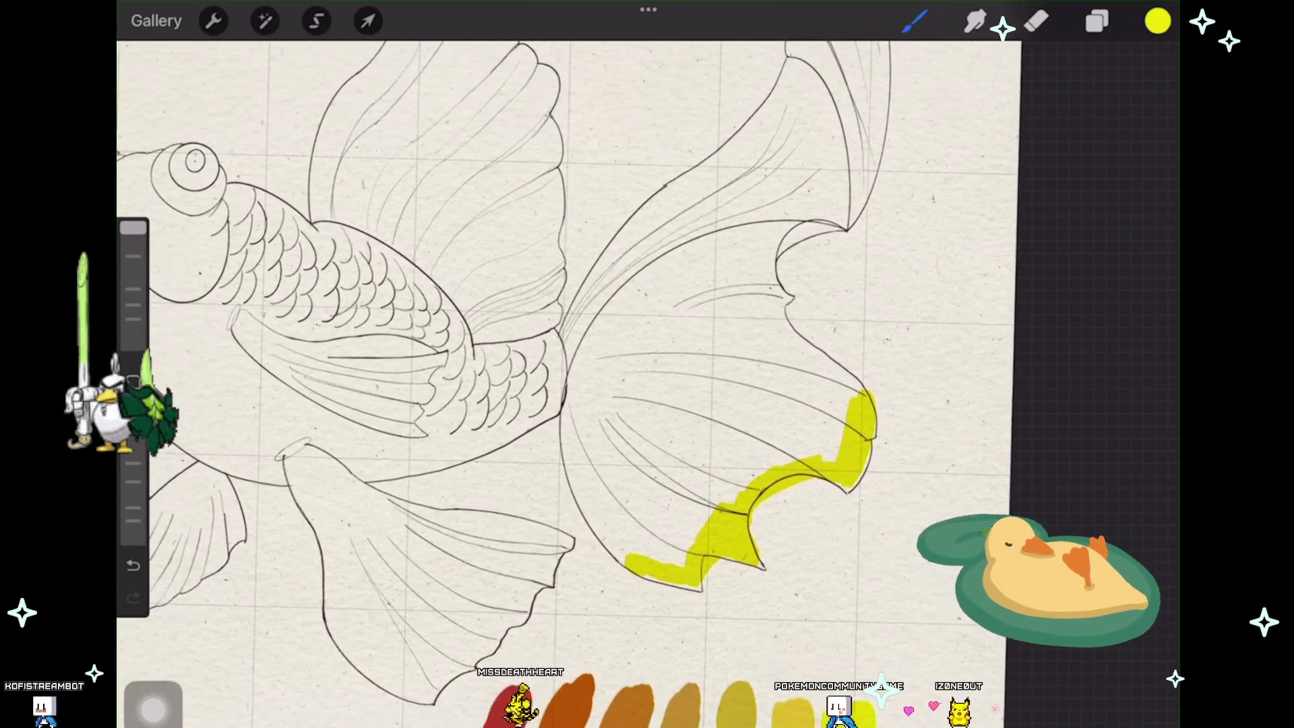
pyautogui.scroll(-1, 557, 384)
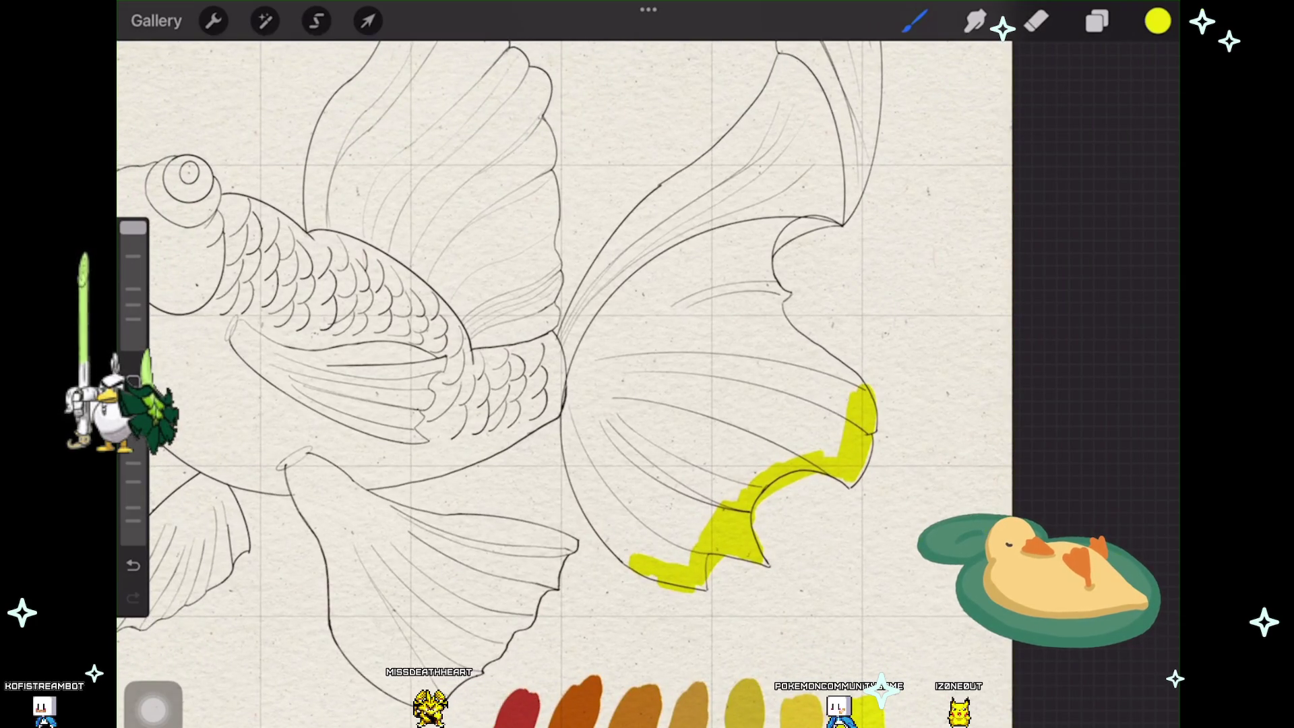
pyautogui.hotkey('ctrl', 'z')
pyautogui.scroll(1, 556, 384)
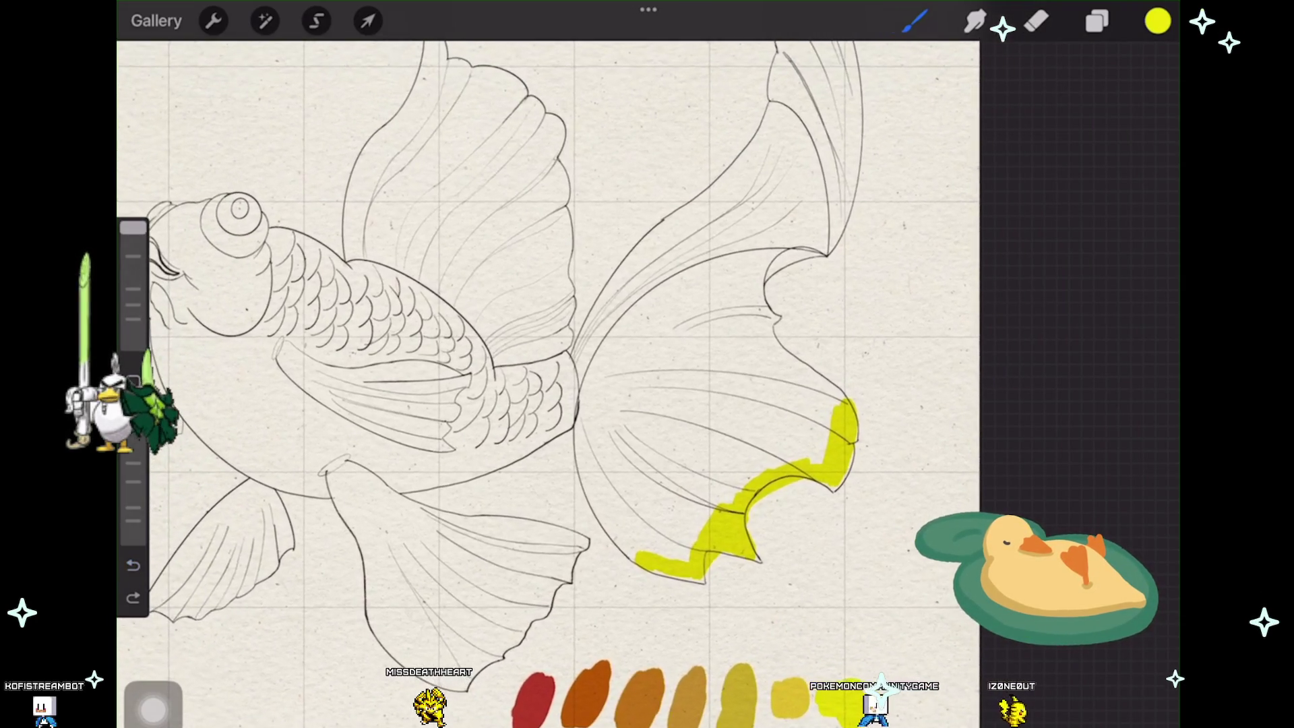
pyautogui.hotkey('ctrl', 'z')
pyautogui.hotkey('ctrl', 'z')
pyautogui.hotkey('ctrl', 'z')
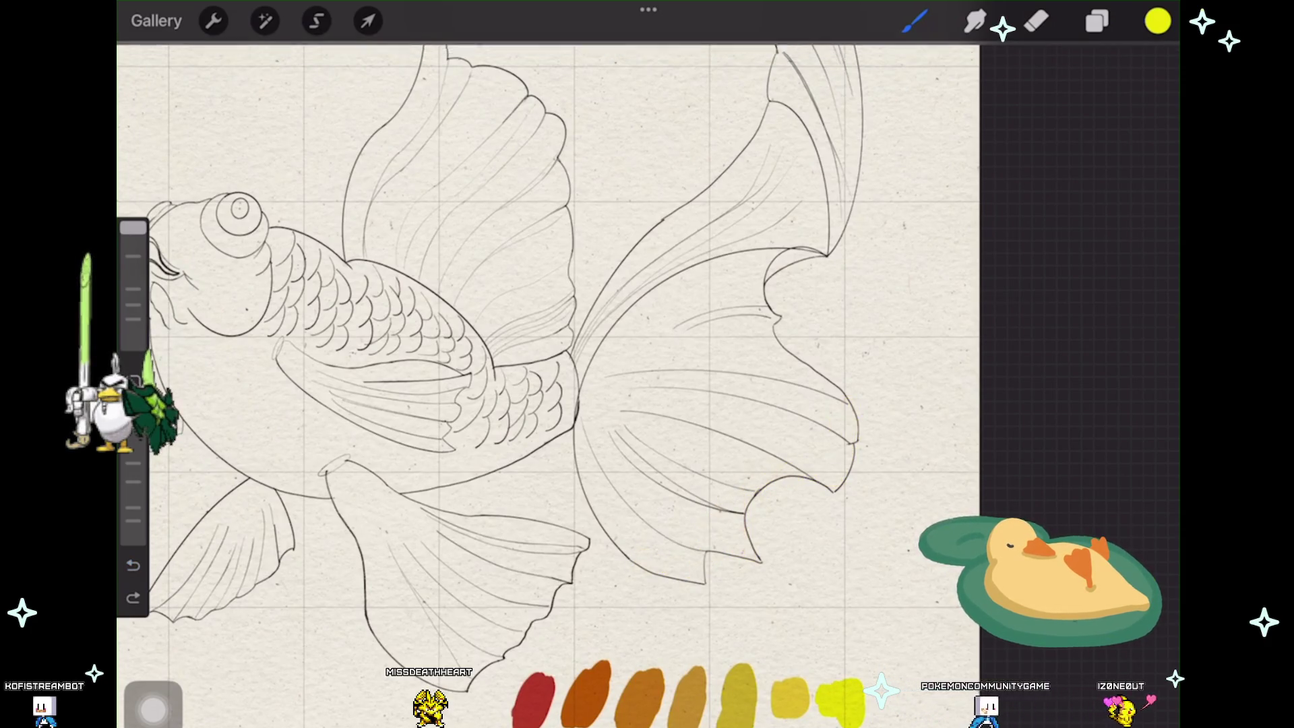
pyautogui.press('c')
pyautogui.press('l')
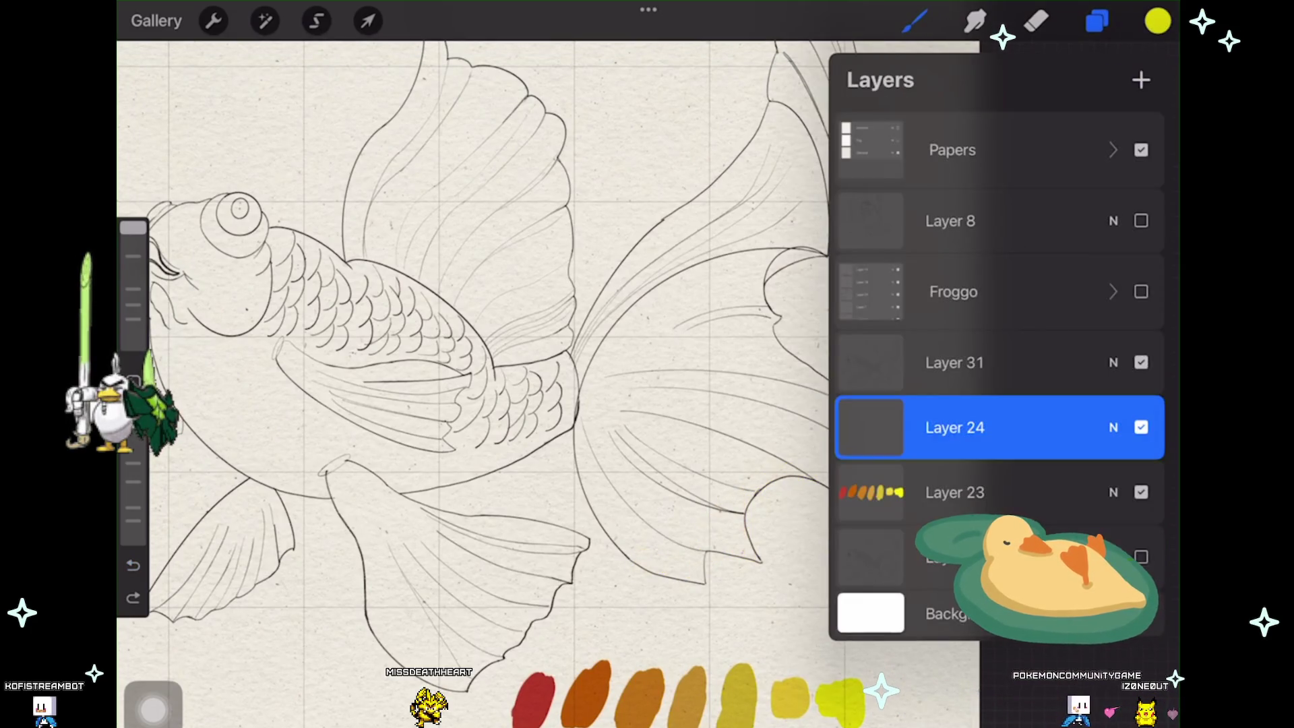
pyautogui.press('b')
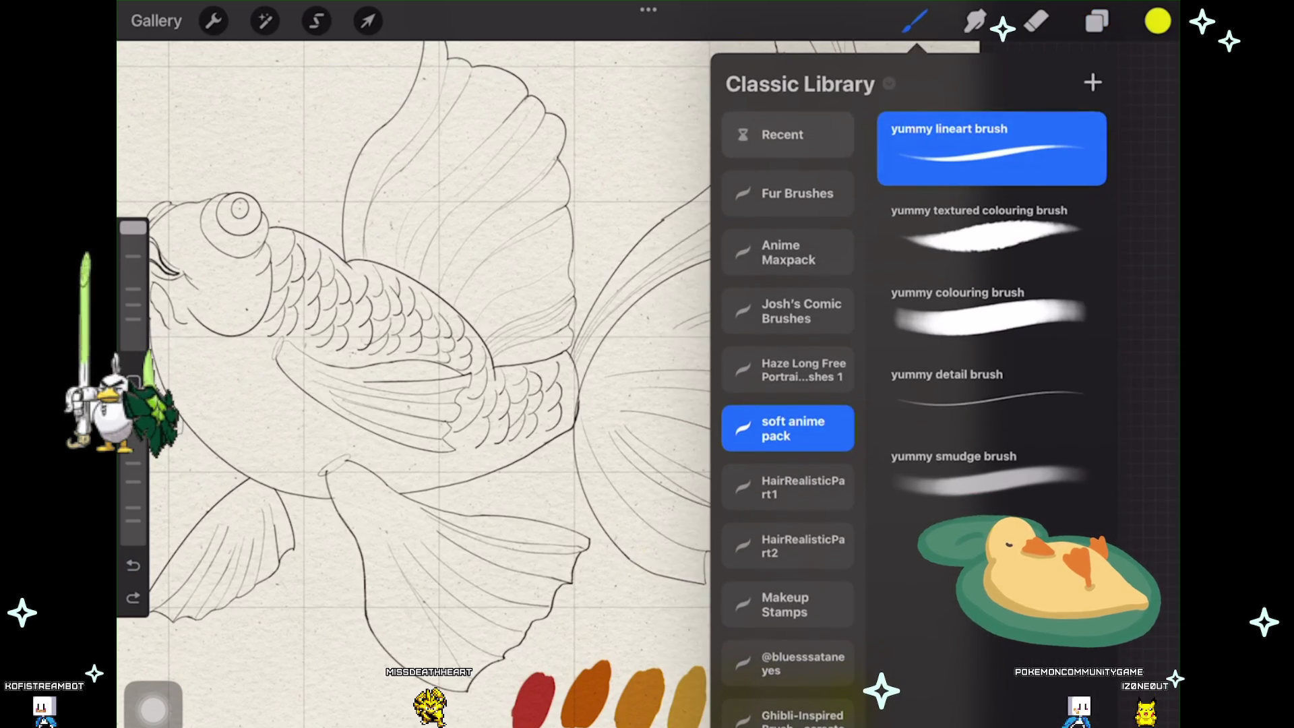
pyautogui.click(788, 145)
pyautogui.moveTo(788, 303); pyautogui.dragTo(788, 369)
pyautogui.click(928, 218)
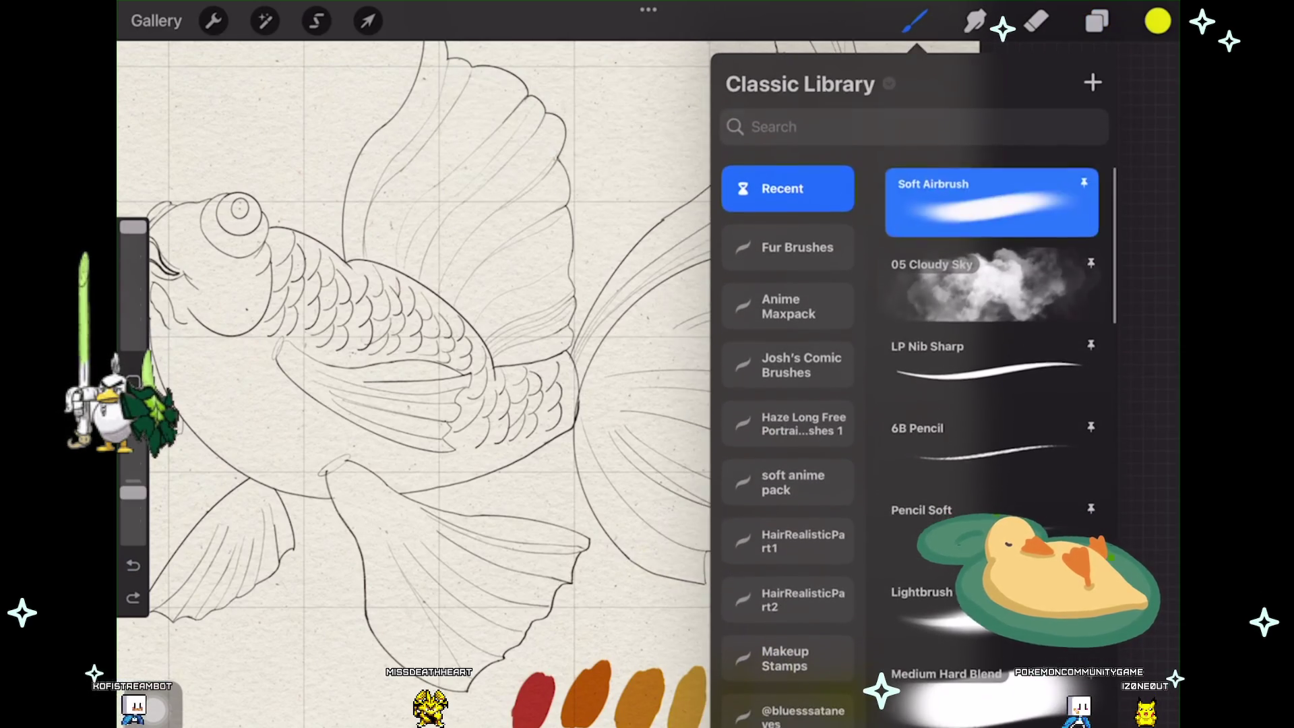
pyautogui.scroll(-2, 788, 404)
pyautogui.press('b')
pyautogui.moveTo(133, 492); pyautogui.dragTo(133, 421)
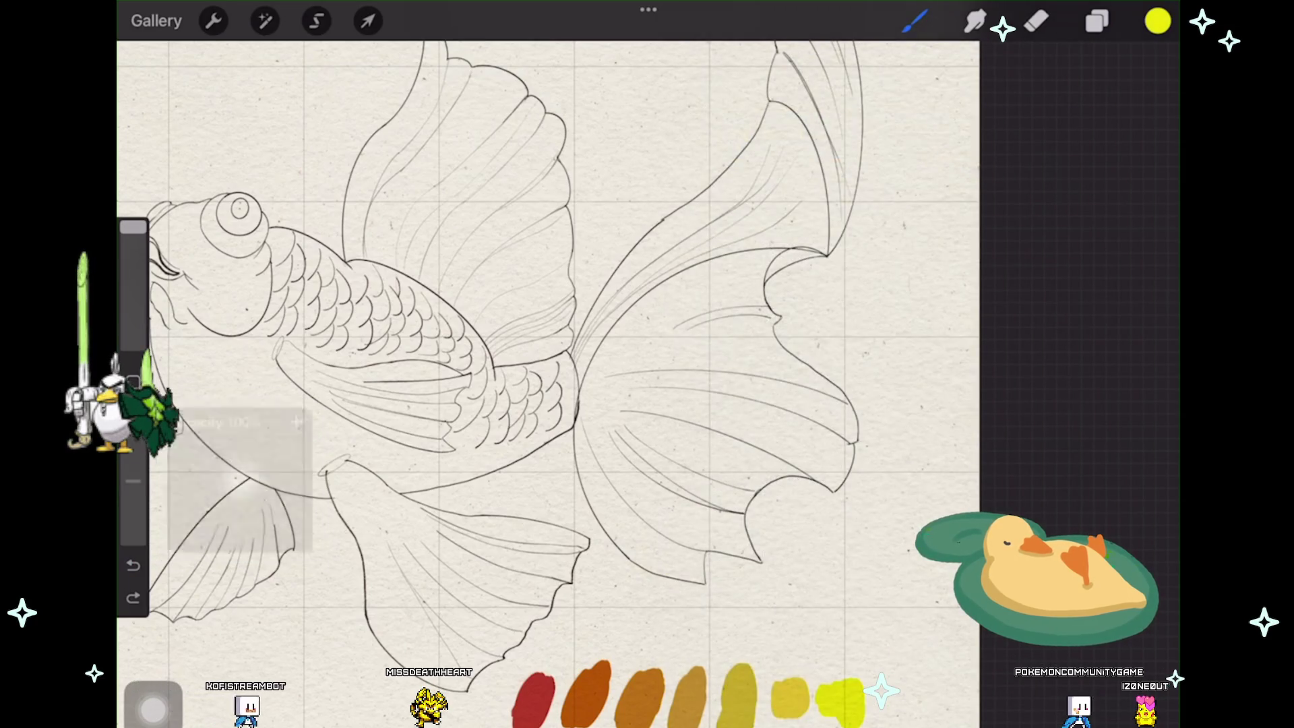
pyautogui.click(1096, 20)
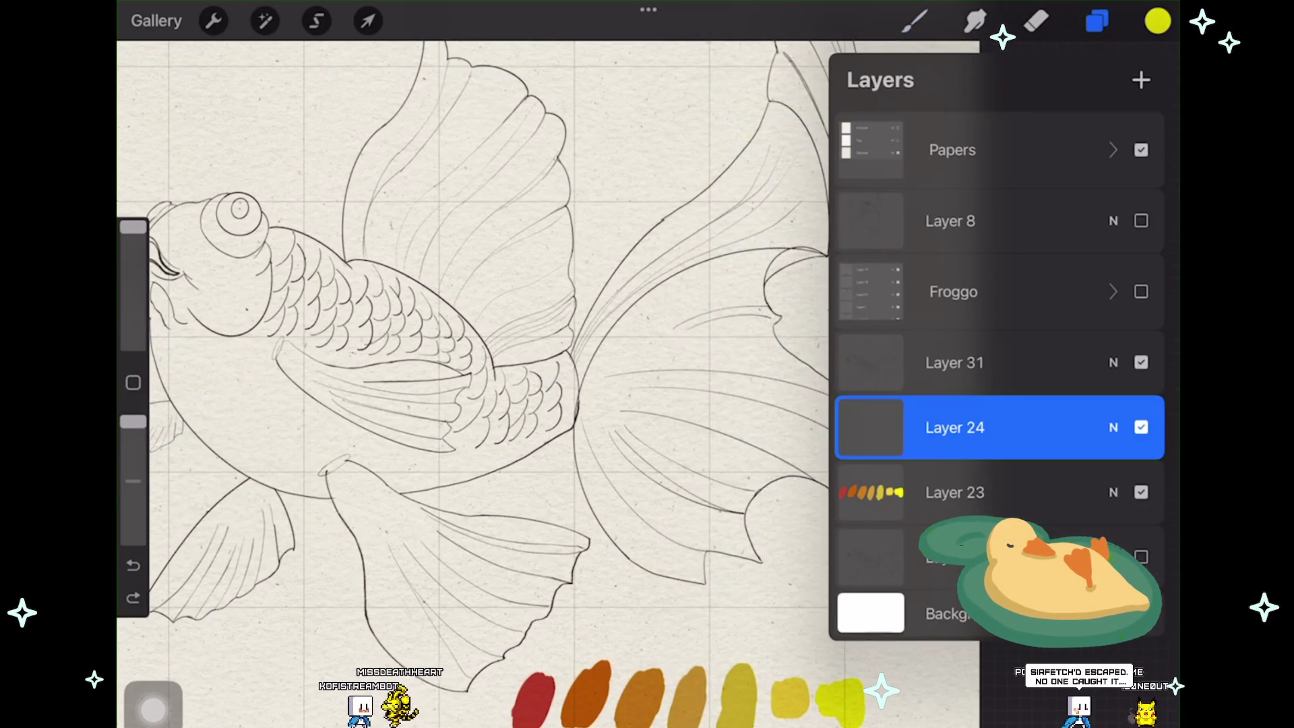
pyautogui.click(1098, 20)
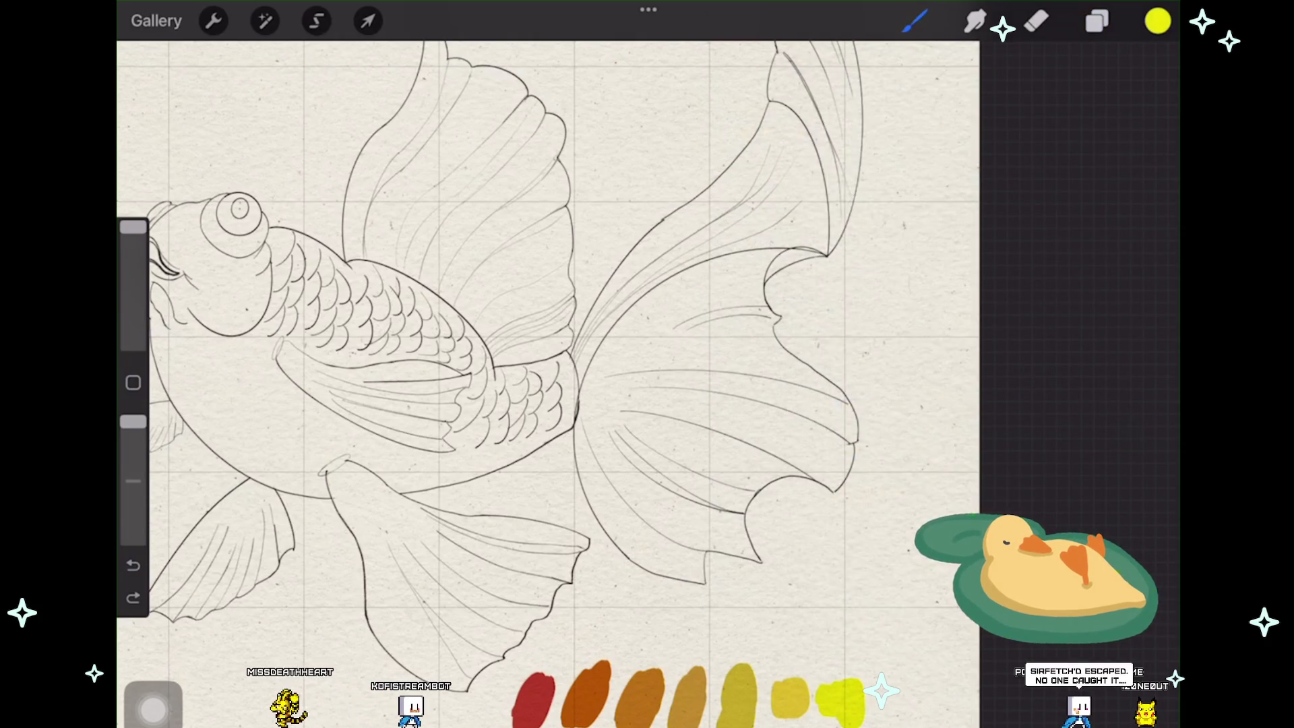
pyautogui.moveTo(720, 536)
pyautogui.mouseDown()
pyautogui.moveTo(716, 506)
pyautogui.moveTo(733, 531)
pyautogui.mouseUp()
# Step: Airbrush yellow over the lower tail fin lobe with a smaller brush
pyautogui.moveTo(133, 228); pyautogui.dragTo(132, 294)
pyautogui.hotkey('ctrl', 'z')
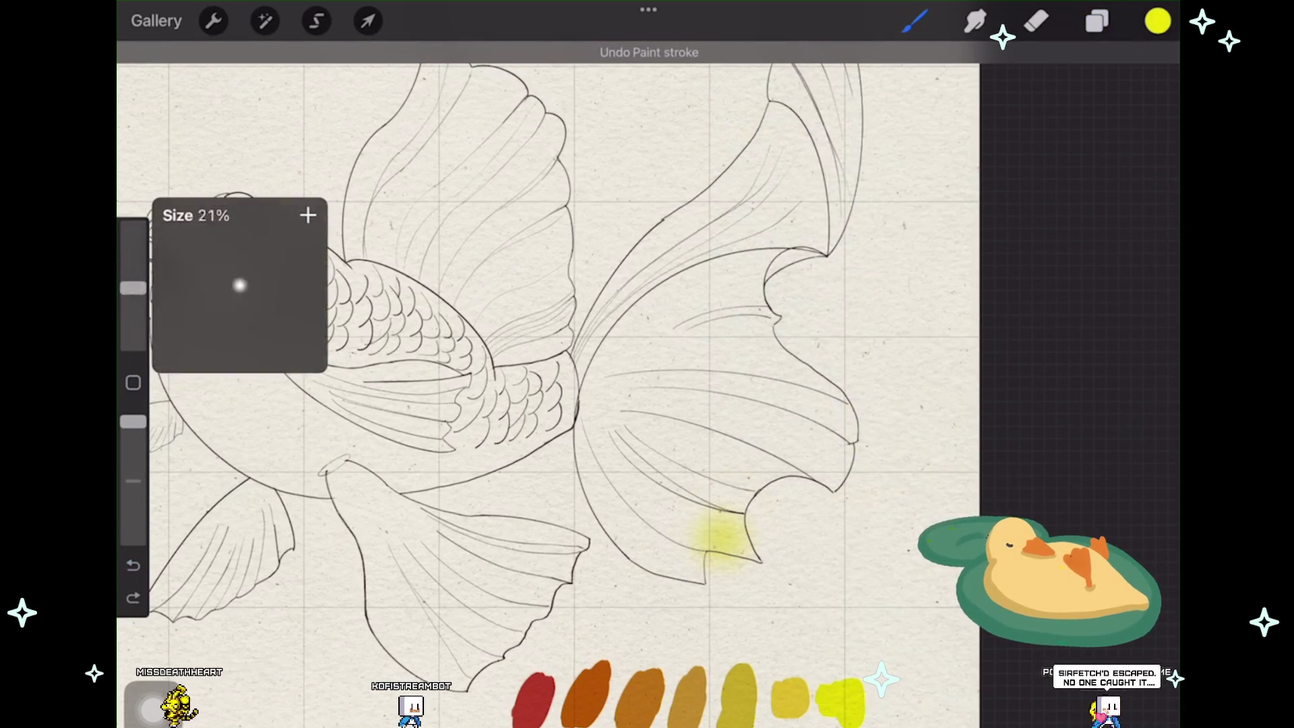
pyautogui.moveTo(695, 535)
pyautogui.mouseDown()
pyautogui.moveTo(722, 497)
pyautogui.moveTo(733, 541)
pyautogui.moveTo(754, 546)
pyautogui.moveTo(763, 480)
pyautogui.moveTo(819, 465)
pyautogui.moveTo(850, 404)
pyautogui.mouseUp()
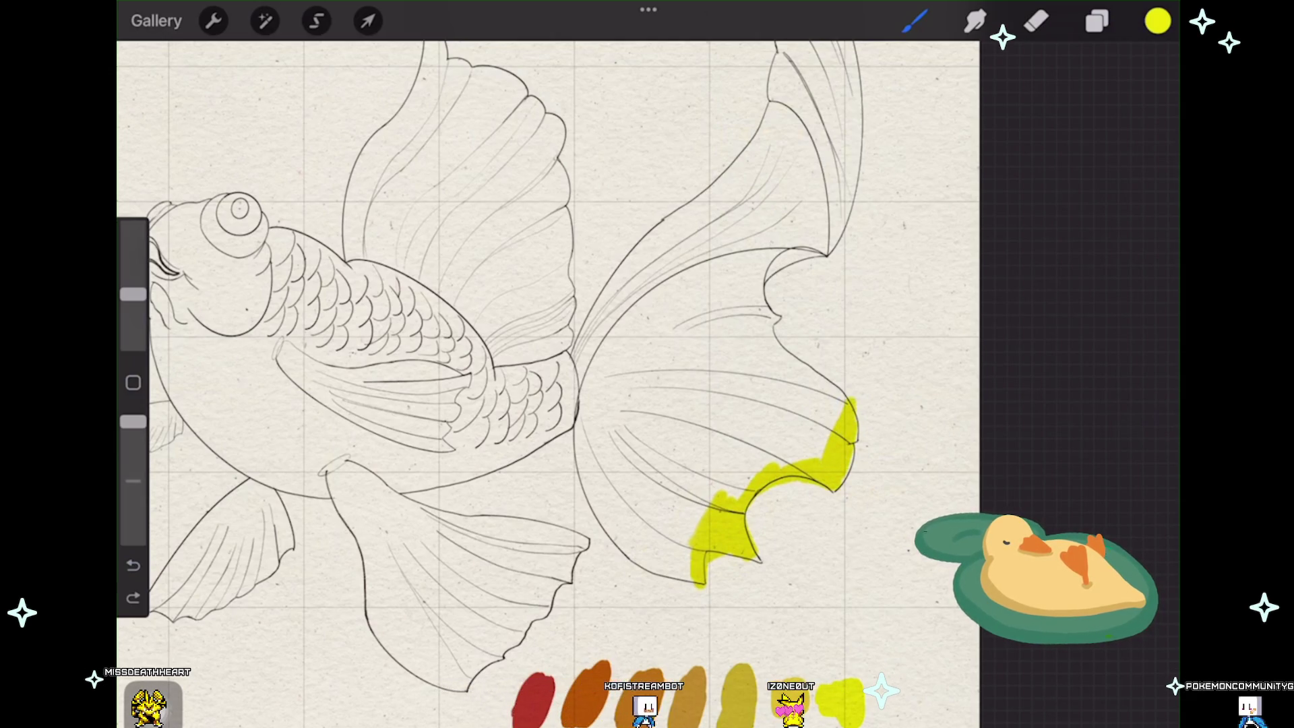
pyautogui.moveTo(809, 445); pyautogui.dragTo(829, 369)
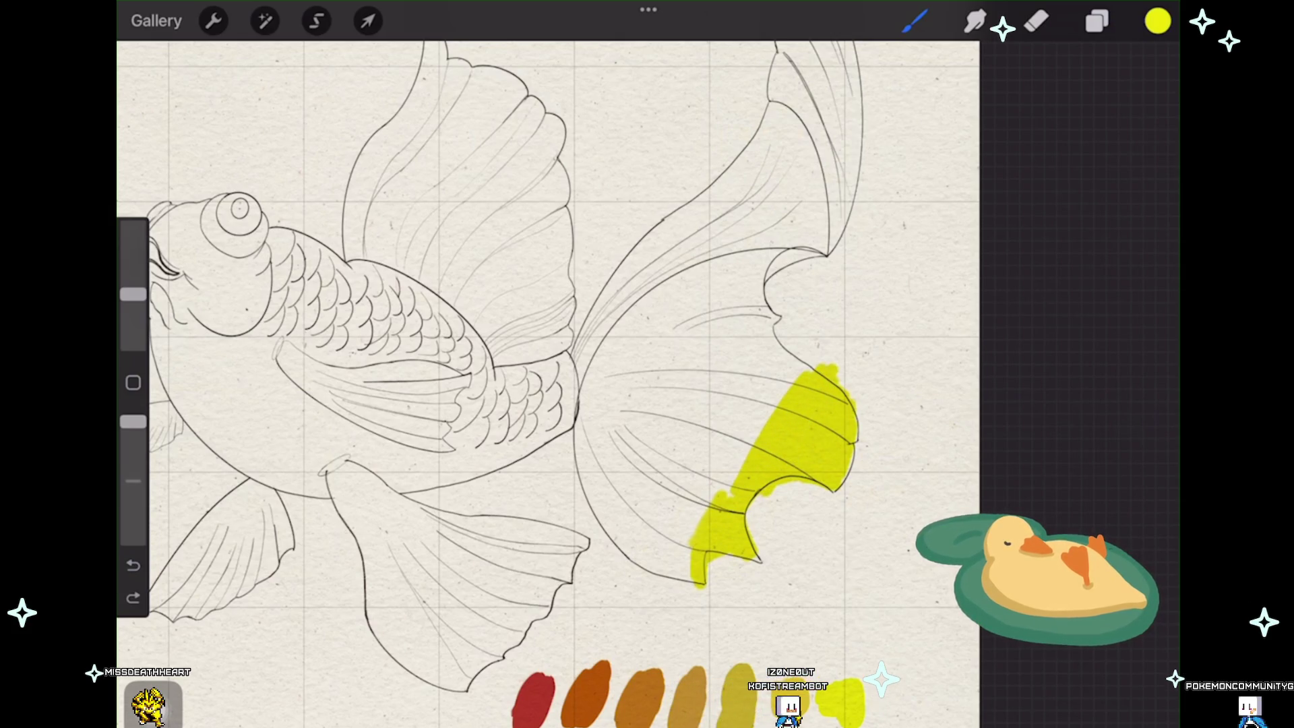
pyautogui.moveTo(773, 429); pyautogui.dragTo(804, 354)
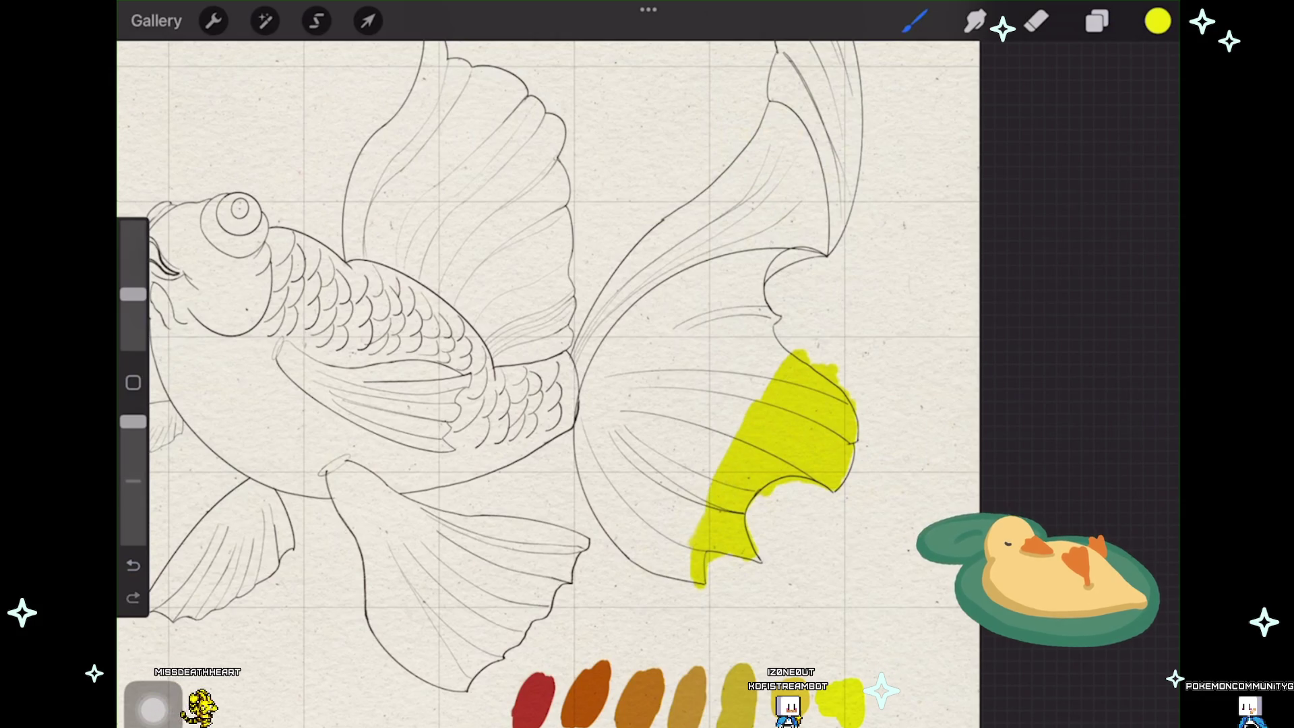
# Step: Raise the brush to about 82% and fill the upper lobe and middle of the tail yellow
pyautogui.moveTo(132, 293); pyautogui.dragTo(132, 240)
pyautogui.moveTo(754, 434)
pyautogui.mouseDown()
pyautogui.moveTo(758, 360)
pyautogui.moveTo(789, 308)
pyautogui.moveTo(779, 258)
pyautogui.mouseUp()
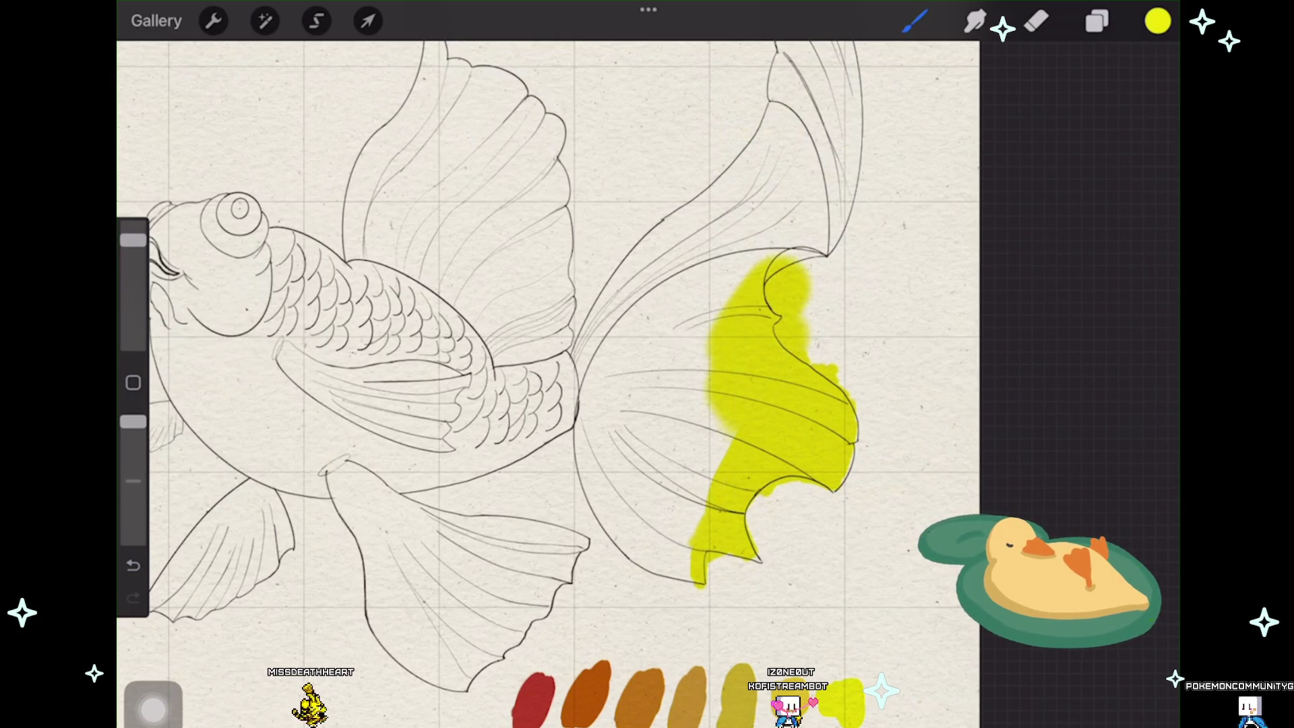
pyautogui.moveTo(723, 354)
pyautogui.mouseDown()
pyautogui.moveTo(698, 505)
pyautogui.moveTo(668, 567)
pyautogui.moveTo(597, 435)
pyautogui.moveTo(627, 303)
pyautogui.mouseUp()
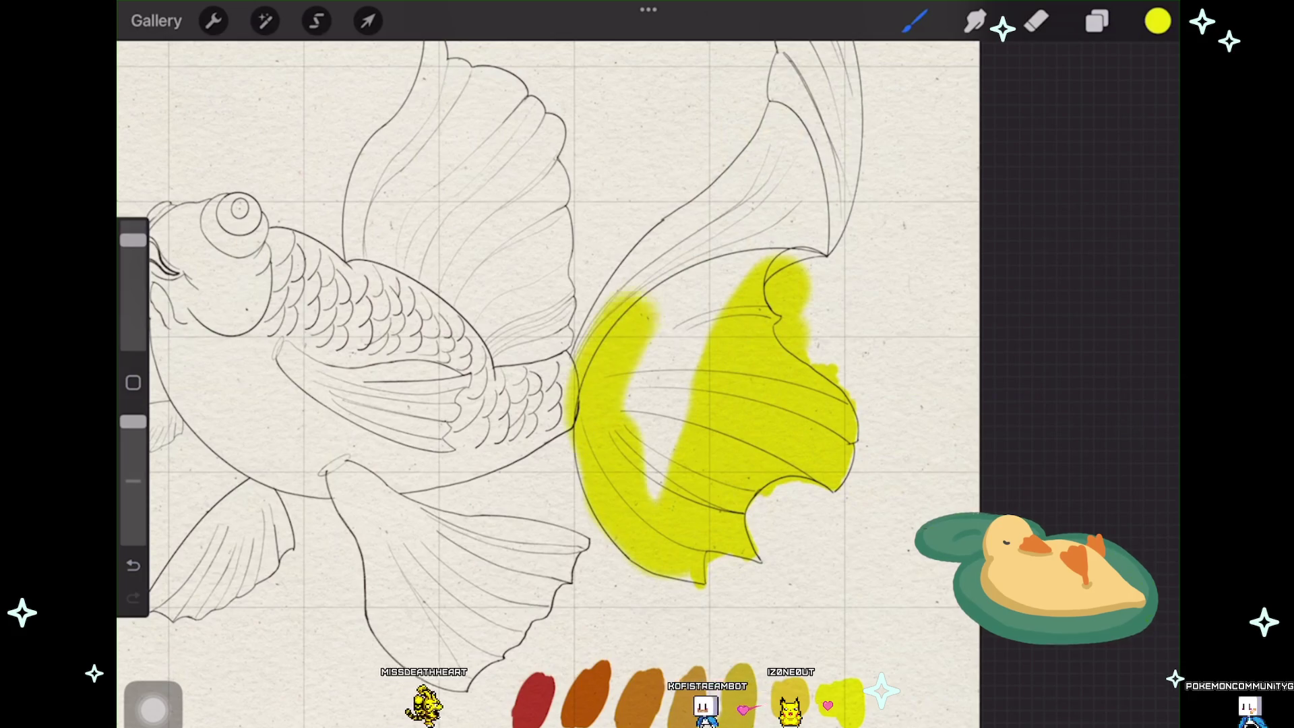
pyautogui.moveTo(638, 465)
pyautogui.mouseDown()
pyautogui.moveTo(678, 304)
pyautogui.moveTo(749, 232)
pyautogui.moveTo(824, 121)
pyautogui.mouseUp()
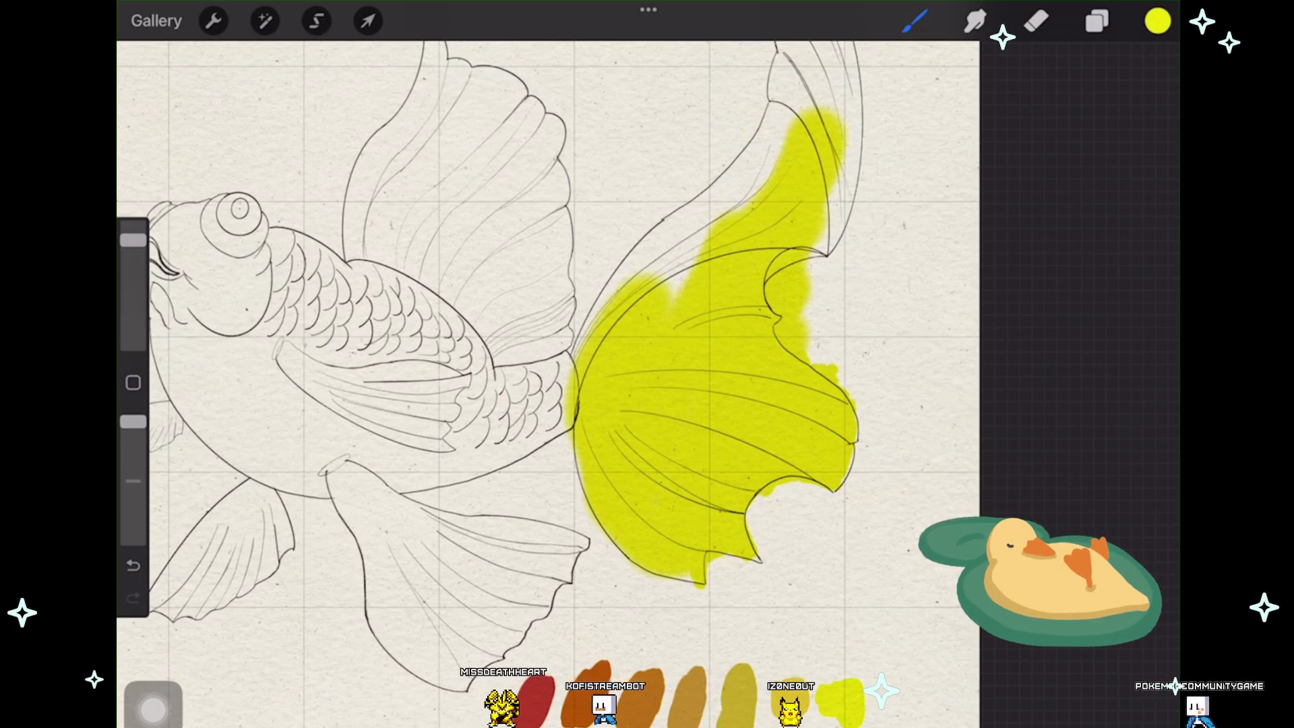
pyautogui.scroll(-3, 546, 384)
pyautogui.moveTo(756, 349); pyautogui.dragTo(738, 97)
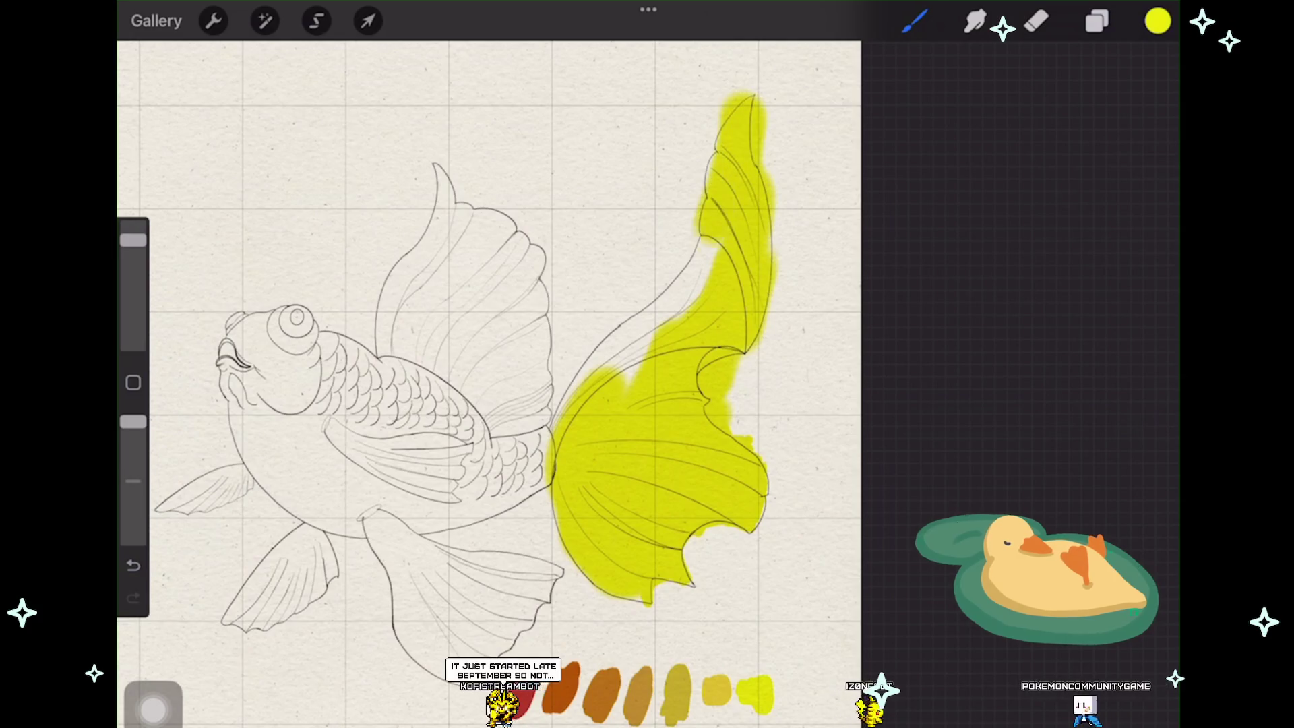
pyautogui.moveTo(707, 222); pyautogui.dragTo(647, 375)
pyautogui.moveTo(658, 293)
pyautogui.mouseDown()
pyautogui.moveTo(586, 379)
pyautogui.moveTo(521, 500)
pyautogui.mouseUp()
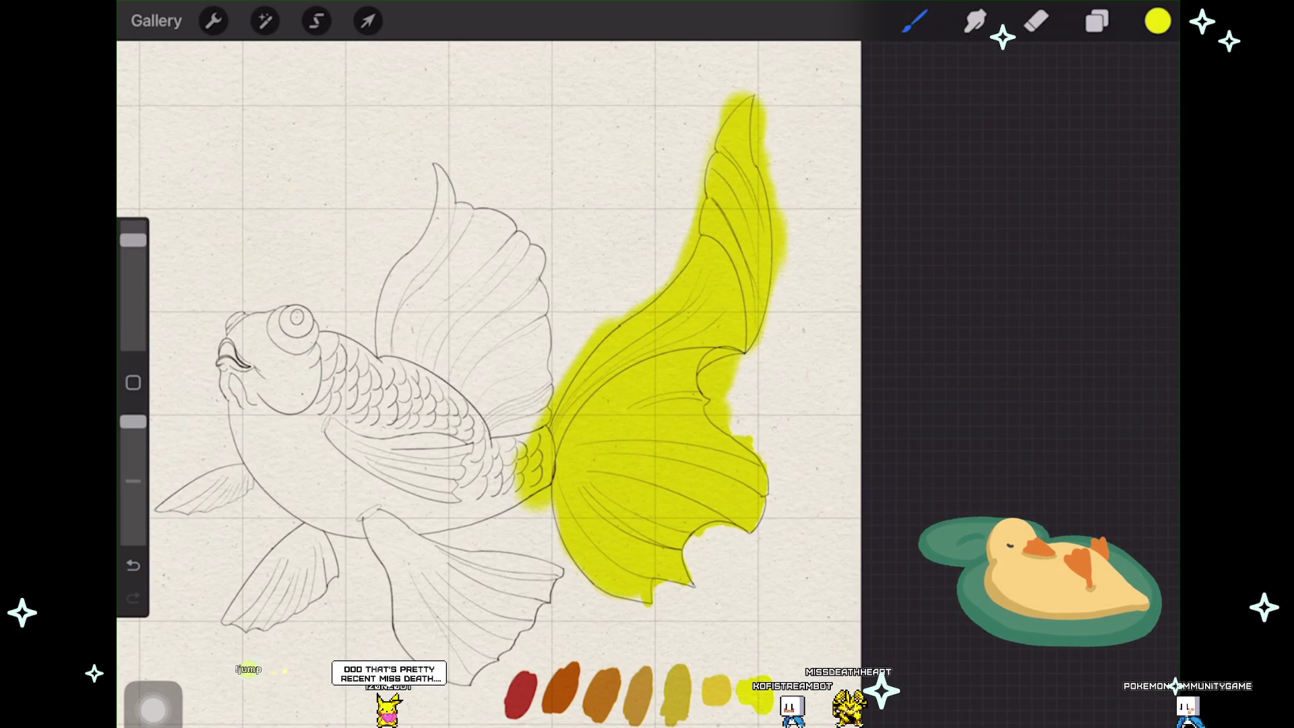
pyautogui.scroll(3, 566, 384)
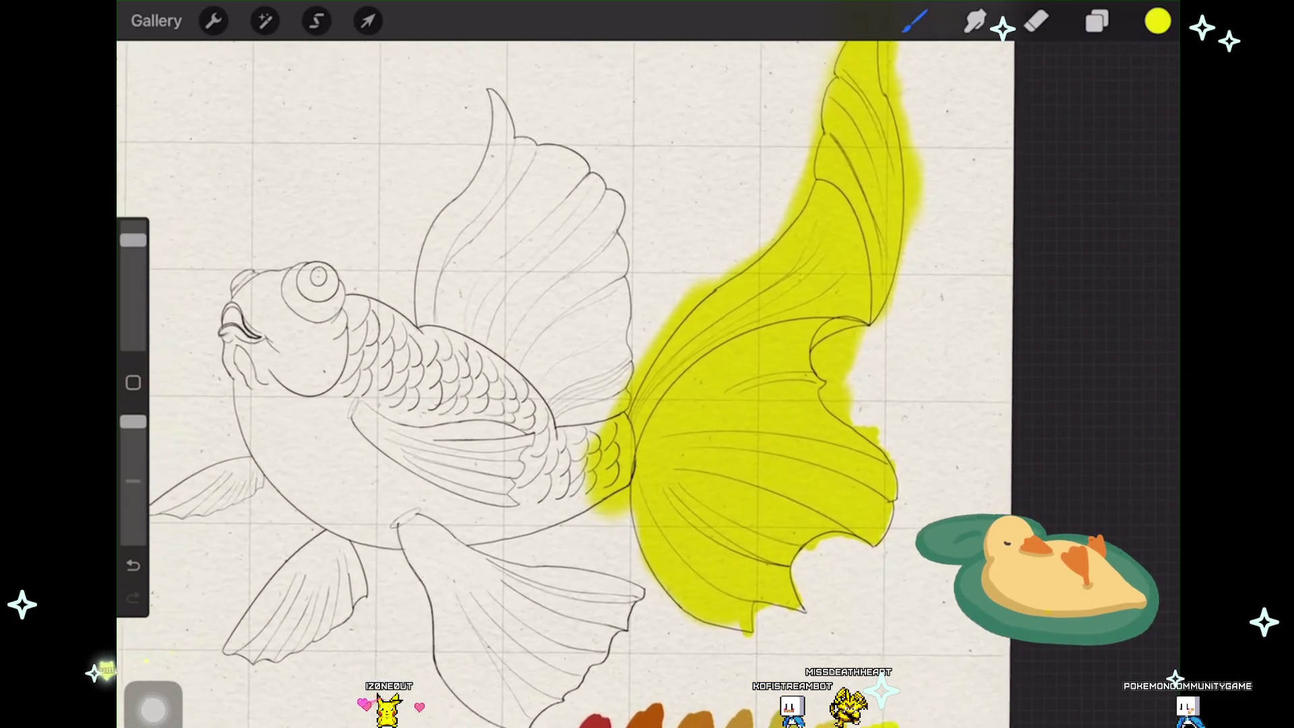
pyautogui.scroll(-1, 566, 384)
pyautogui.moveTo(874, 530); pyautogui.dragTo(890, 562)
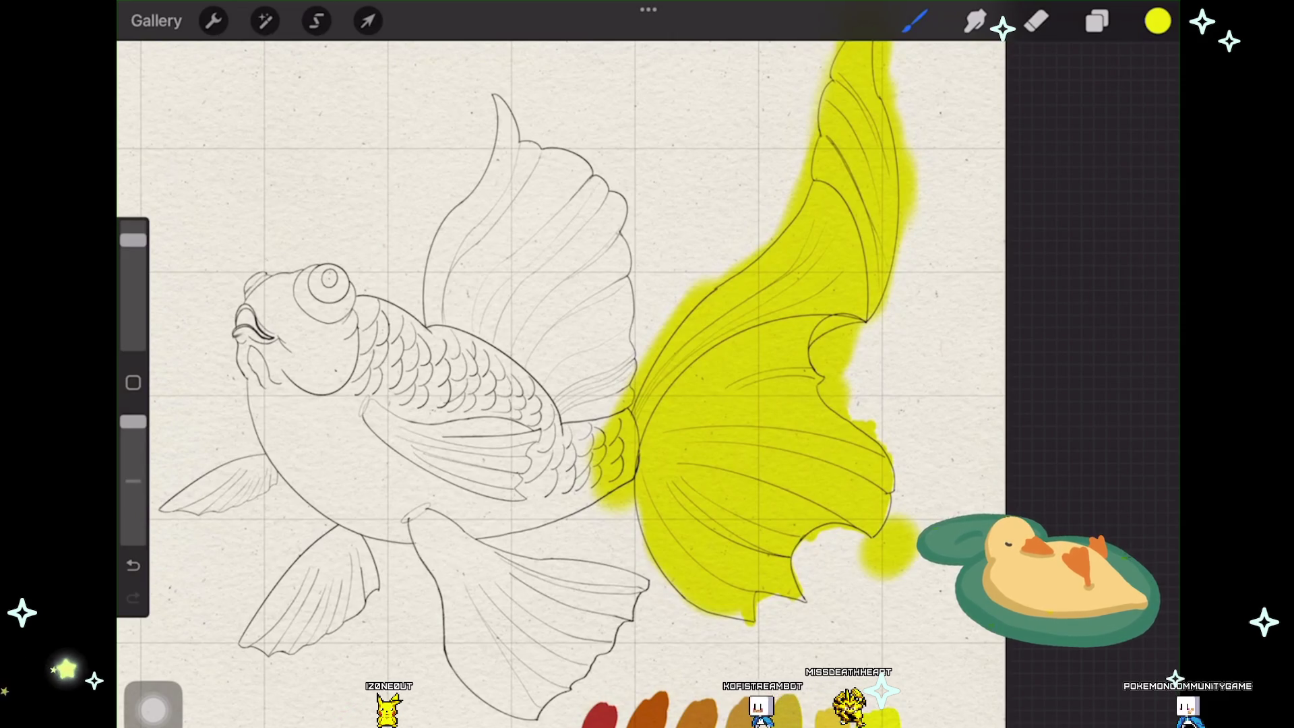
pyautogui.click(1036, 20)
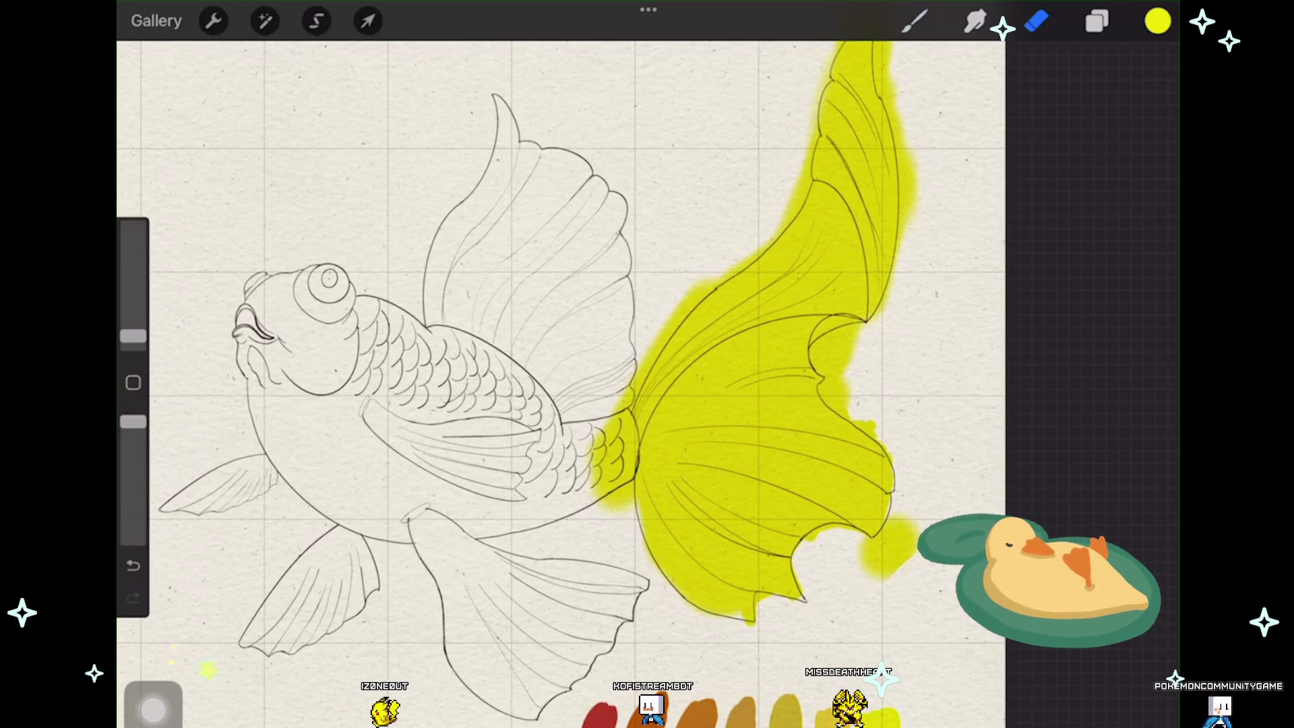
pyautogui.moveTo(132, 336); pyautogui.dragTo(133, 324)
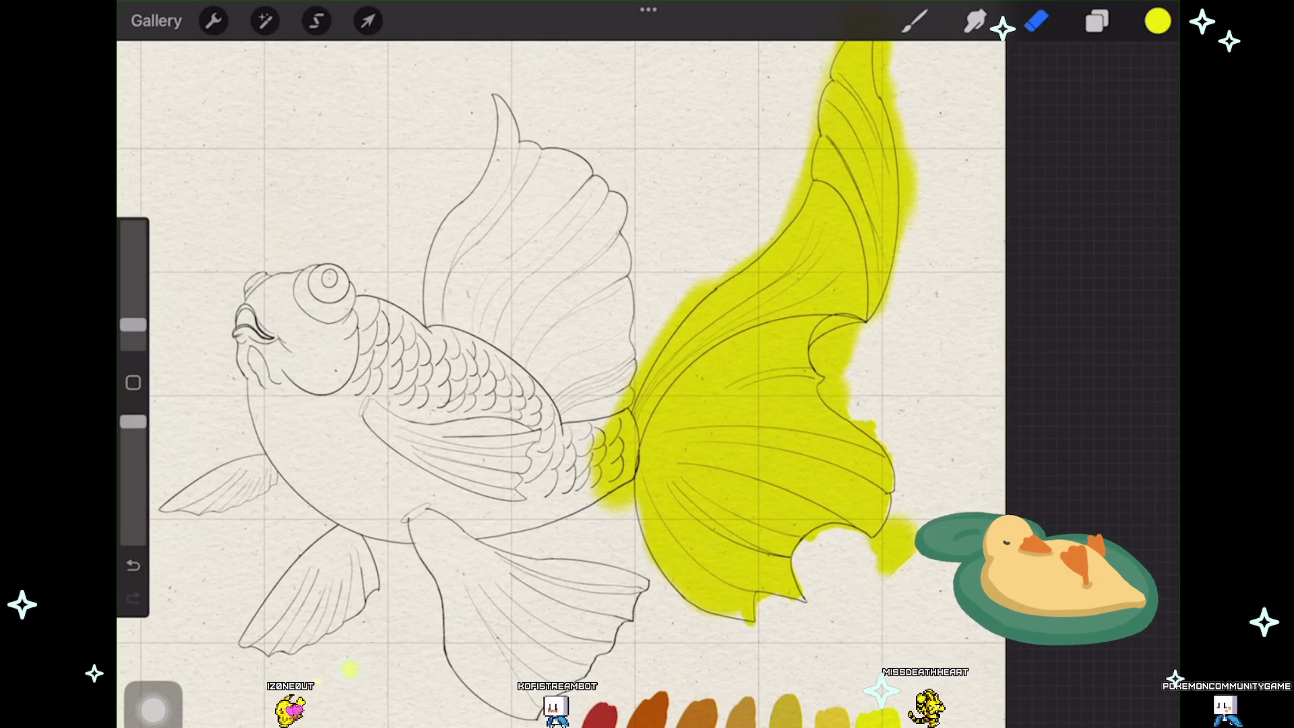
pyautogui.moveTo(874, 521); pyautogui.dragTo(894, 572)
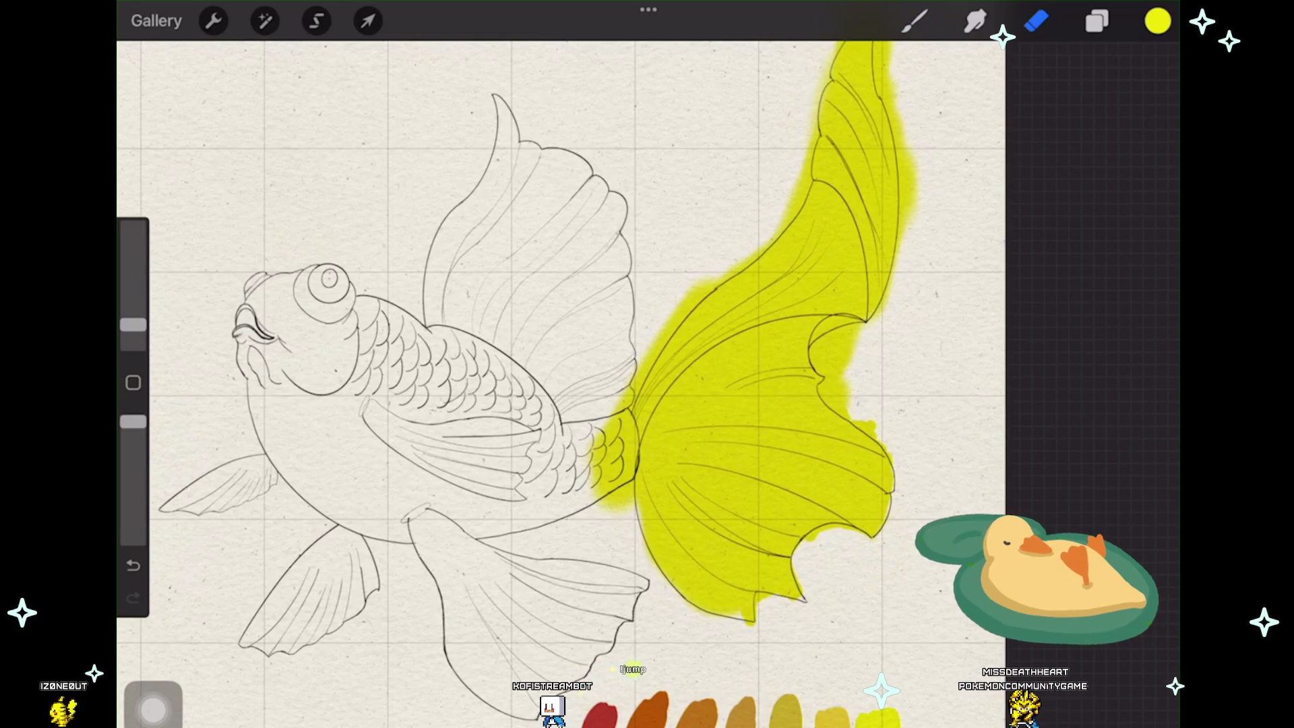
pyautogui.scroll(-2, 576, 384)
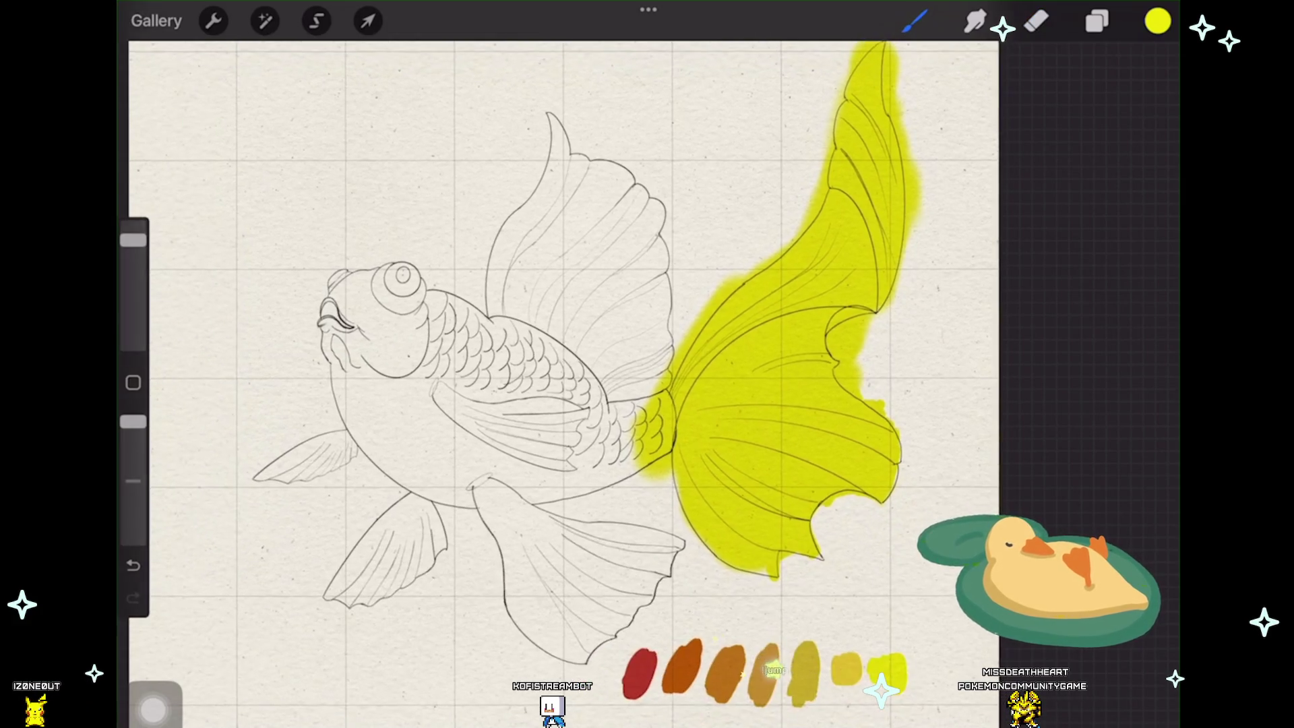
pyautogui.scroll(2, 602, 385)
pyautogui.scroll(2, 602, 385)
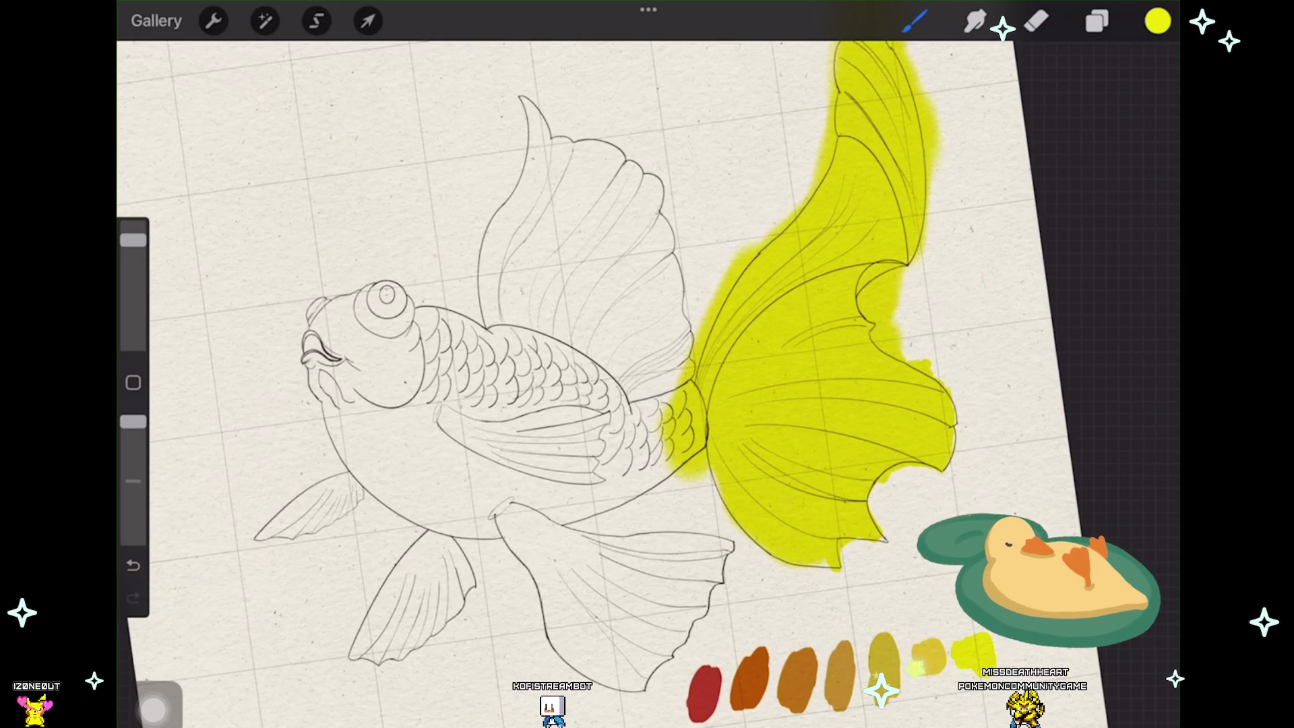
# Step: Airbrush yellow along the fish's belly toward the tail and over the cheek and mouth
pyautogui.moveTo(341, 399); pyautogui.dragTo(475, 524)
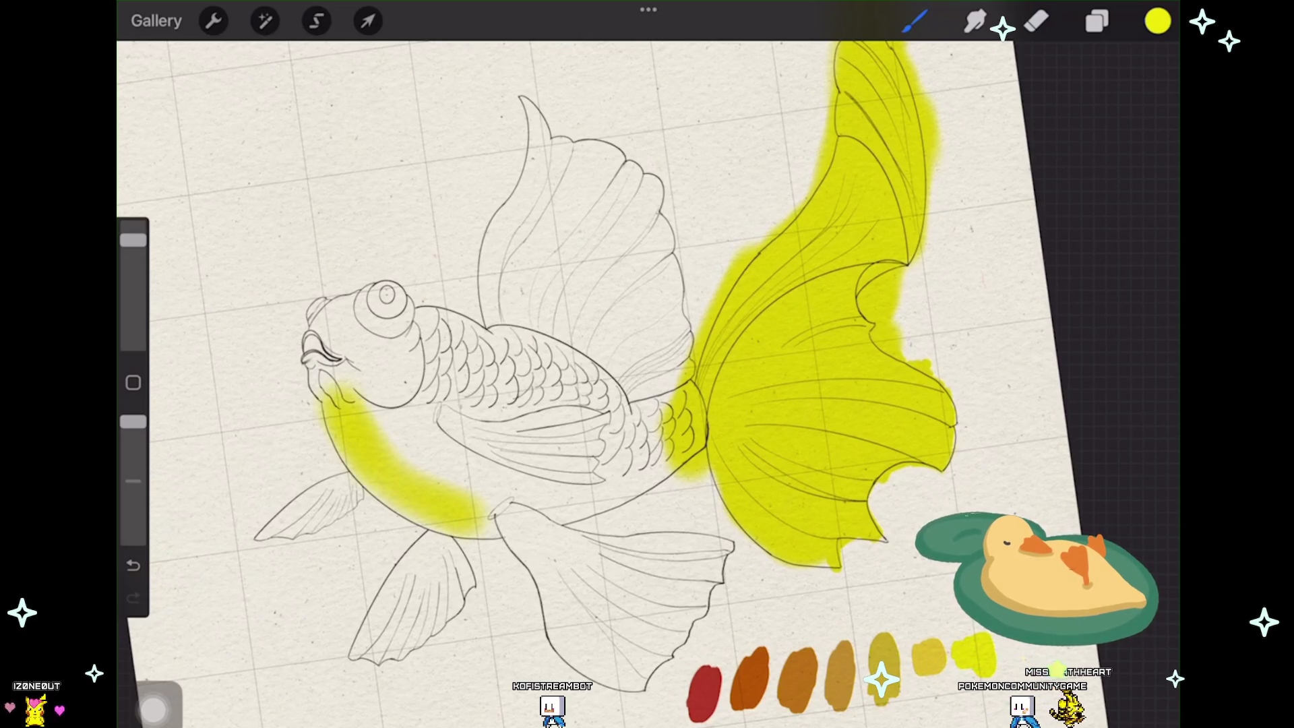
pyautogui.moveTo(343, 404); pyautogui.dragTo(505, 527)
pyautogui.moveTo(349, 409)
pyautogui.mouseDown()
pyautogui.moveTo(515, 506)
pyautogui.moveTo(576, 495)
pyautogui.mouseUp()
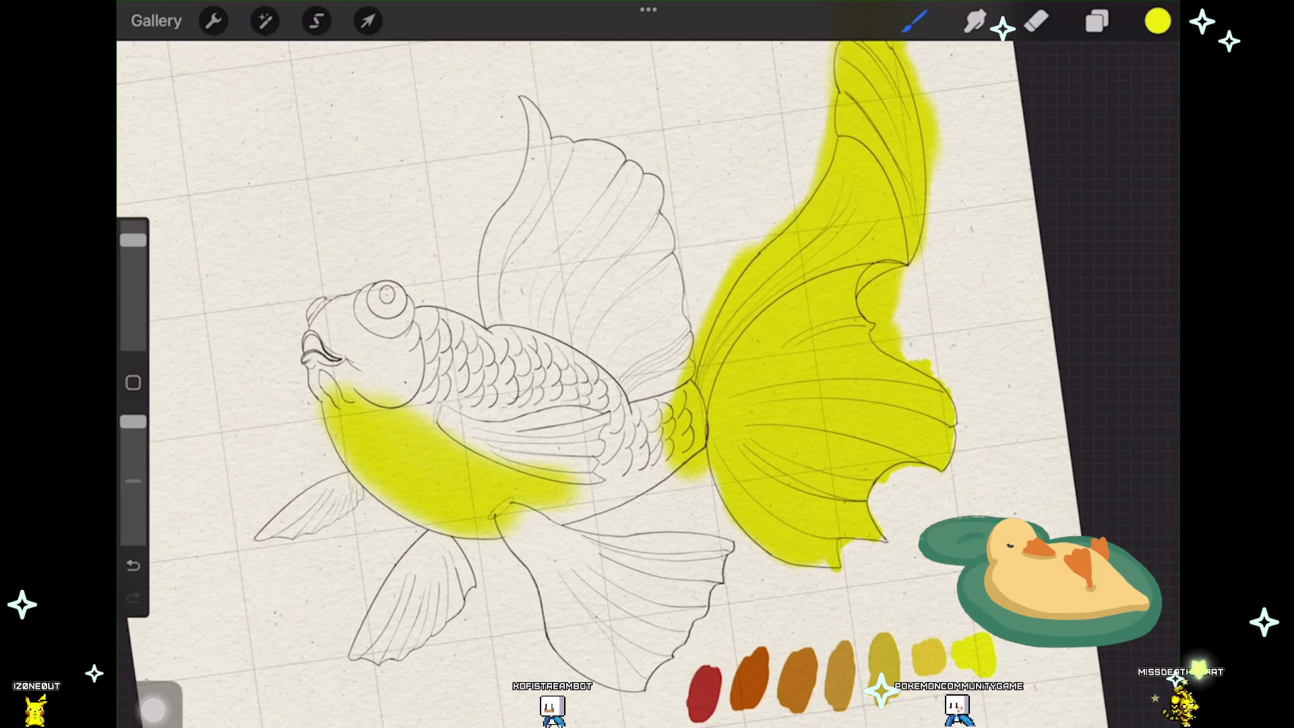
pyautogui.scroll(2, 647, 364)
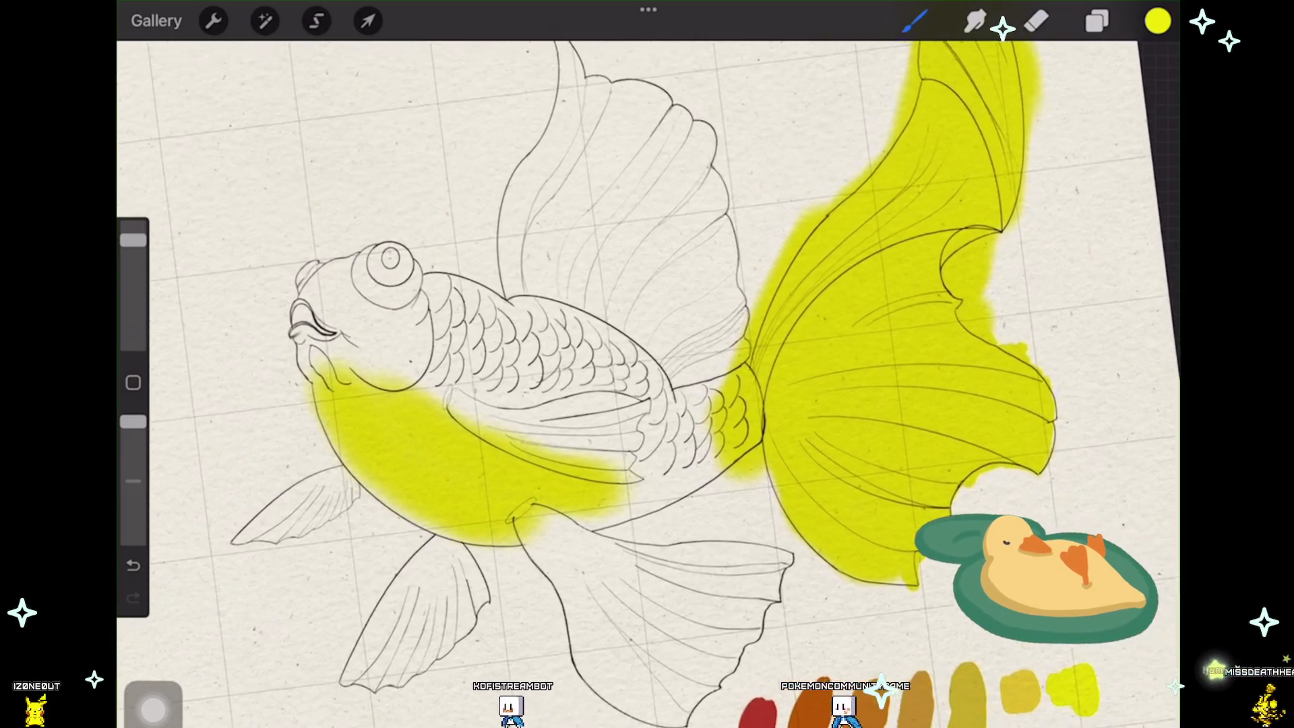
pyautogui.scroll(2, 647, 364)
pyautogui.moveTo(667, 475)
pyautogui.mouseDown()
pyautogui.moveTo(778, 420)
pyautogui.moveTo(577, 439)
pyautogui.moveTo(789, 355)
pyautogui.moveTo(546, 414)
pyautogui.mouseUp()
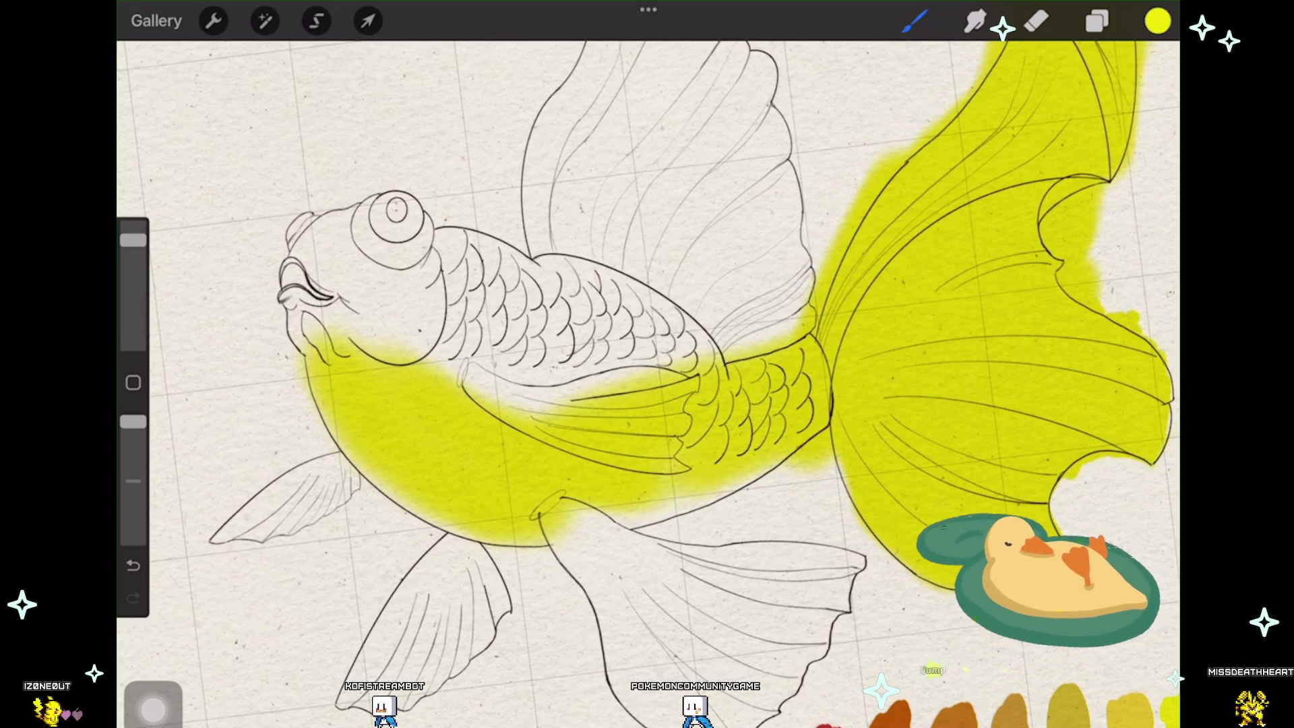
pyautogui.moveTo(577, 531); pyautogui.dragTo(693, 485)
pyautogui.moveTo(445, 374); pyautogui.dragTo(308, 258)
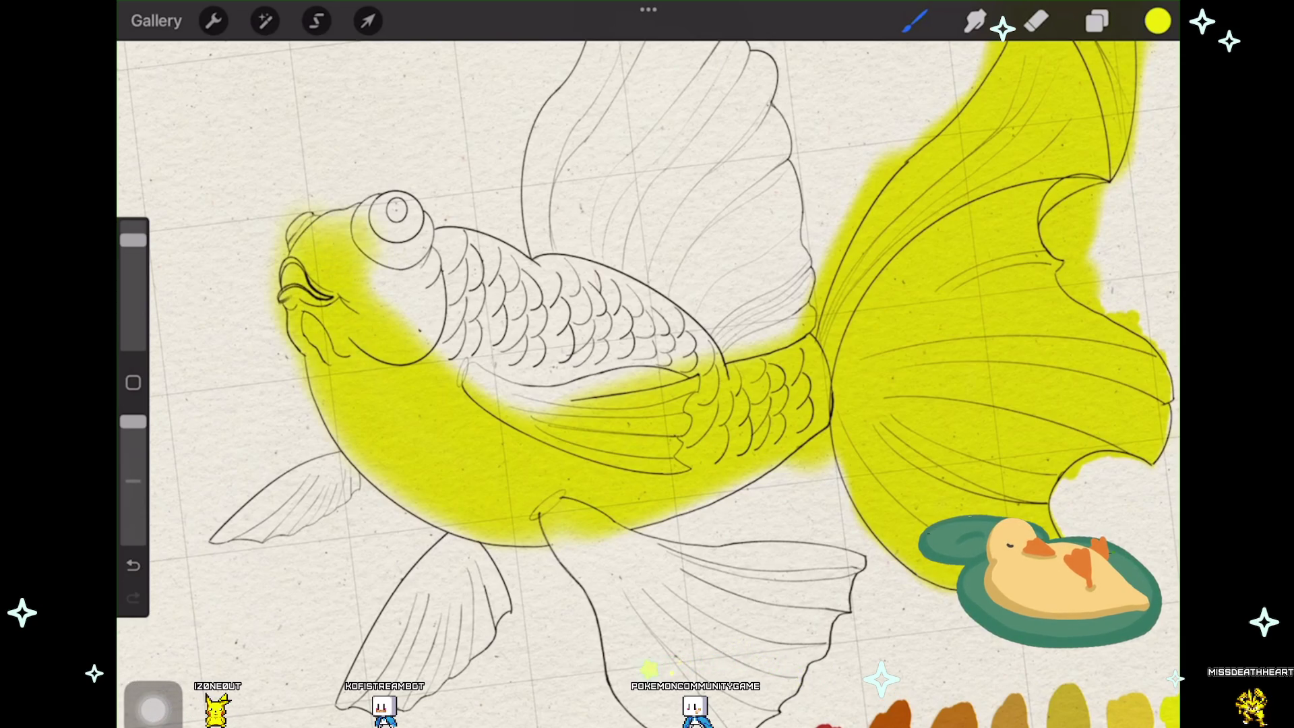
# Step: Cover the body scales, pectoral fin and upper back in yellow airbrush
pyautogui.moveTo(384, 212); pyautogui.dragTo(425, 344)
pyautogui.moveTo(415, 263); pyautogui.dragTo(546, 404)
pyautogui.moveTo(445, 304); pyautogui.dragTo(677, 365)
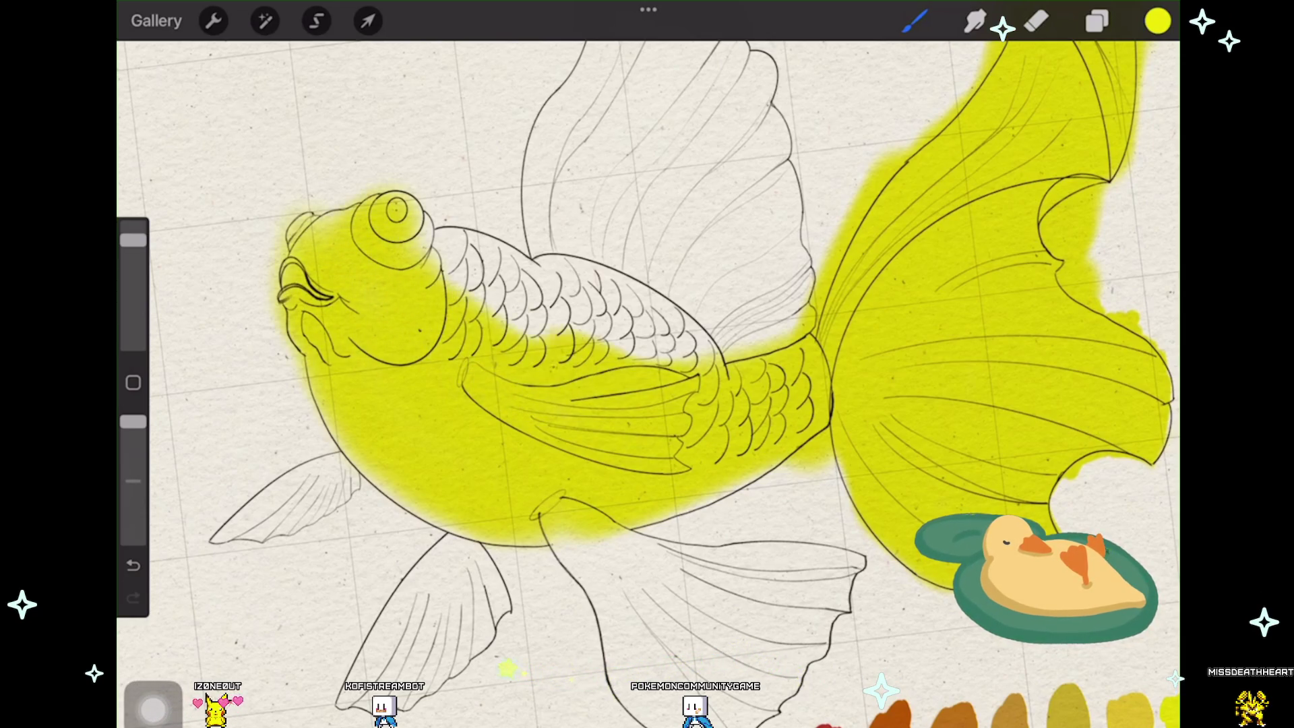
pyautogui.moveTo(445, 273); pyautogui.dragTo(728, 303)
pyautogui.moveTo(505, 304); pyautogui.dragTo(637, 253)
pyautogui.moveTo(415, 268)
pyautogui.mouseDown()
pyautogui.moveTo(525, 233)
pyautogui.moveTo(687, 314)
pyautogui.mouseUp()
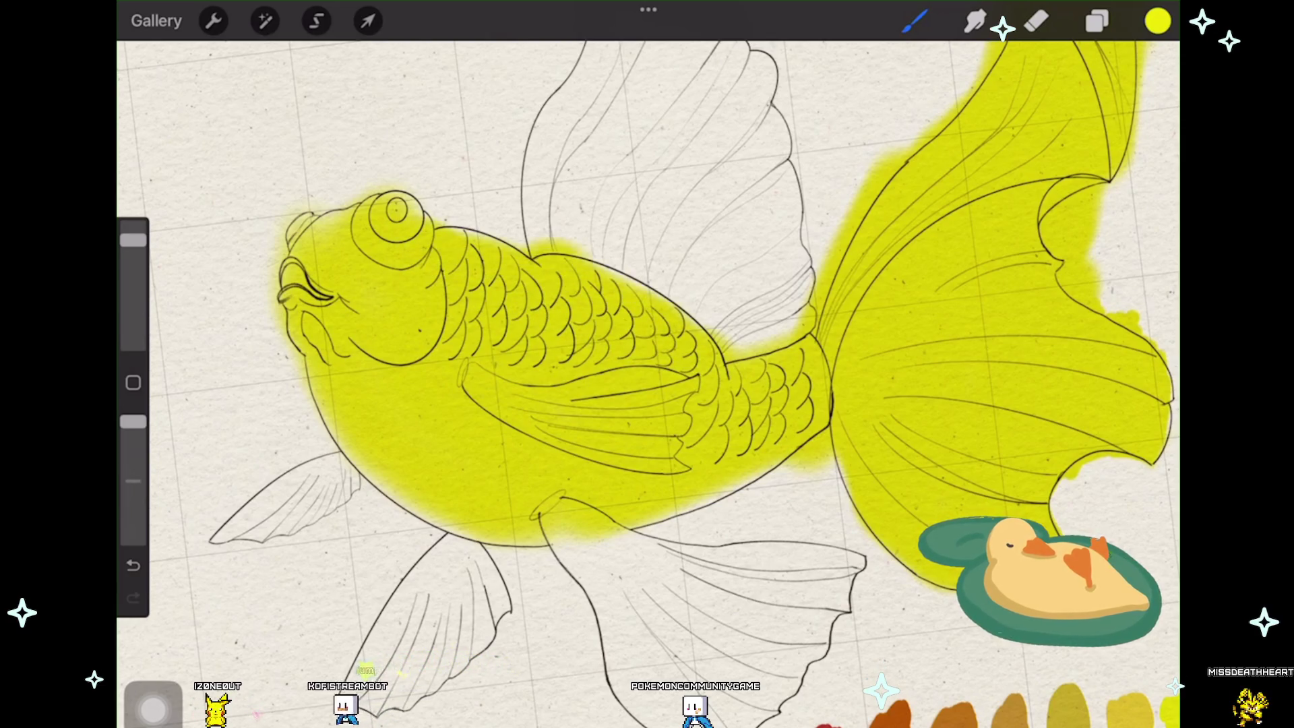
pyautogui.moveTo(576, 248); pyautogui.dragTo(748, 354)
pyautogui.scroll(-3, 647, 364)
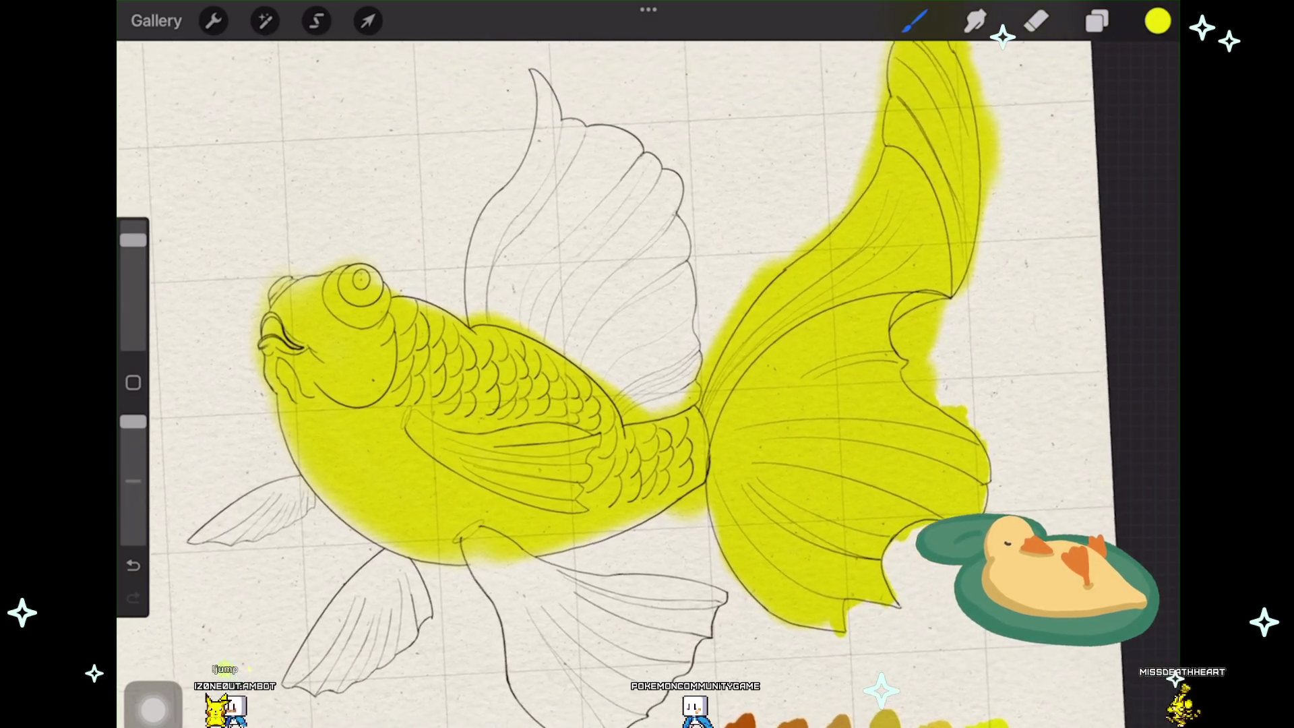
# Step: Fill the dorsal fin yellow and close the white gap toward the tail
pyautogui.moveTo(475, 314); pyautogui.dragTo(526, 152)
pyautogui.moveTo(516, 243); pyautogui.dragTo(561, 71)
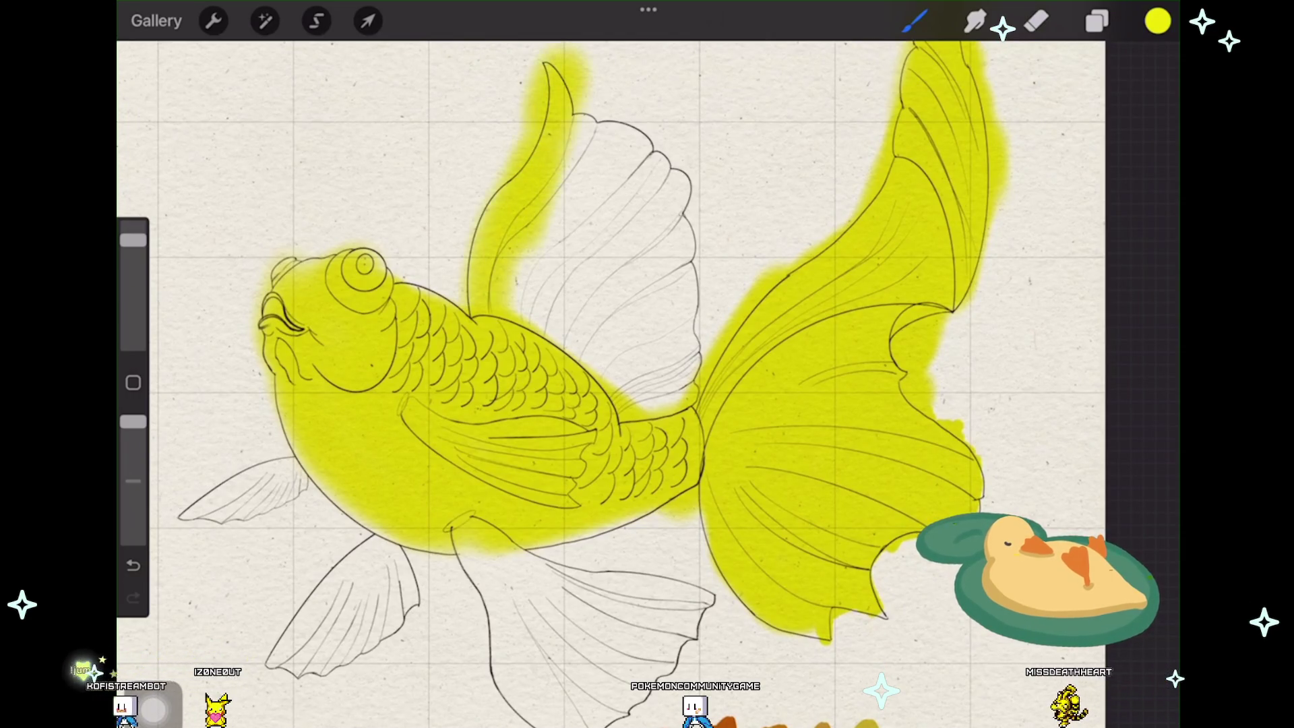
pyautogui.moveTo(526, 314); pyautogui.dragTo(587, 112)
pyautogui.moveTo(546, 334)
pyautogui.mouseDown()
pyautogui.moveTo(607, 132)
pyautogui.moveTo(638, 102)
pyautogui.mouseUp()
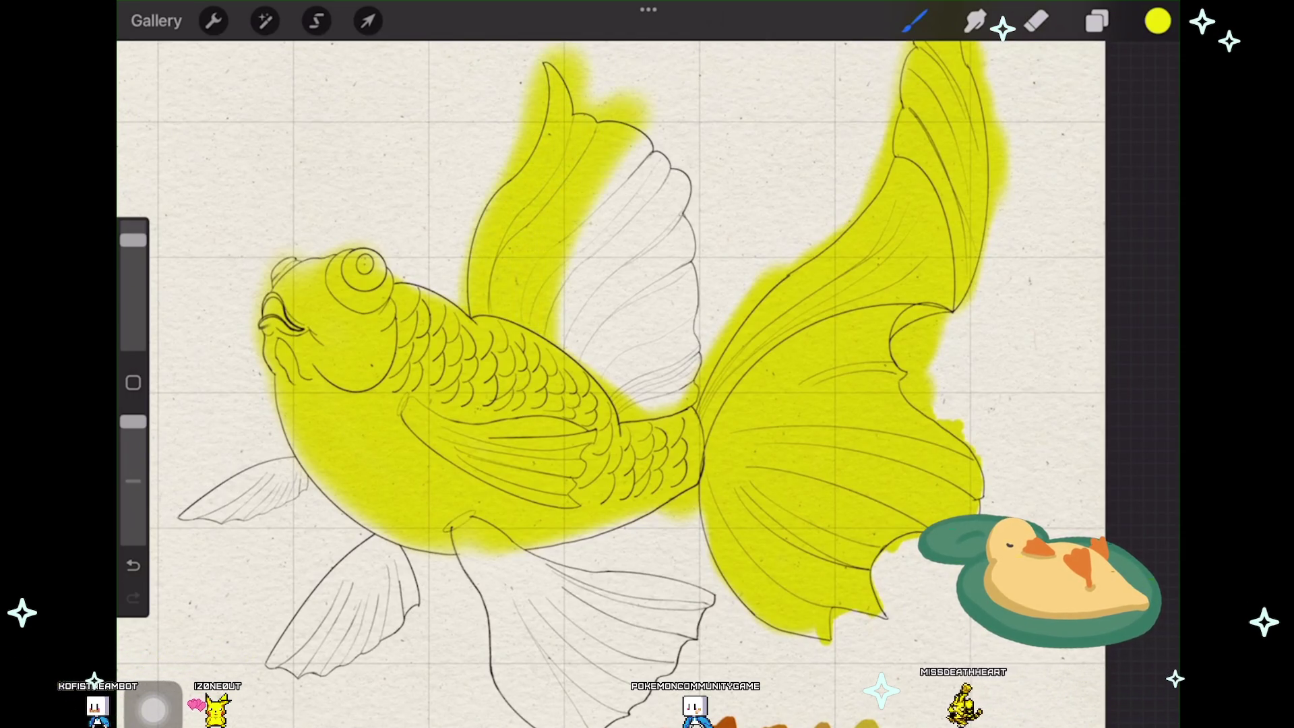
pyautogui.moveTo(577, 353)
pyautogui.mouseDown()
pyautogui.moveTo(677, 122)
pyautogui.moveTo(678, 142)
pyautogui.mouseUp()
pyautogui.moveTo(596, 374)
pyautogui.mouseDown()
pyautogui.moveTo(693, 172)
pyautogui.moveTo(692, 218)
pyautogui.moveTo(638, 405)
pyautogui.mouseUp()
pyautogui.moveTo(692, 263); pyautogui.dragTo(683, 404)
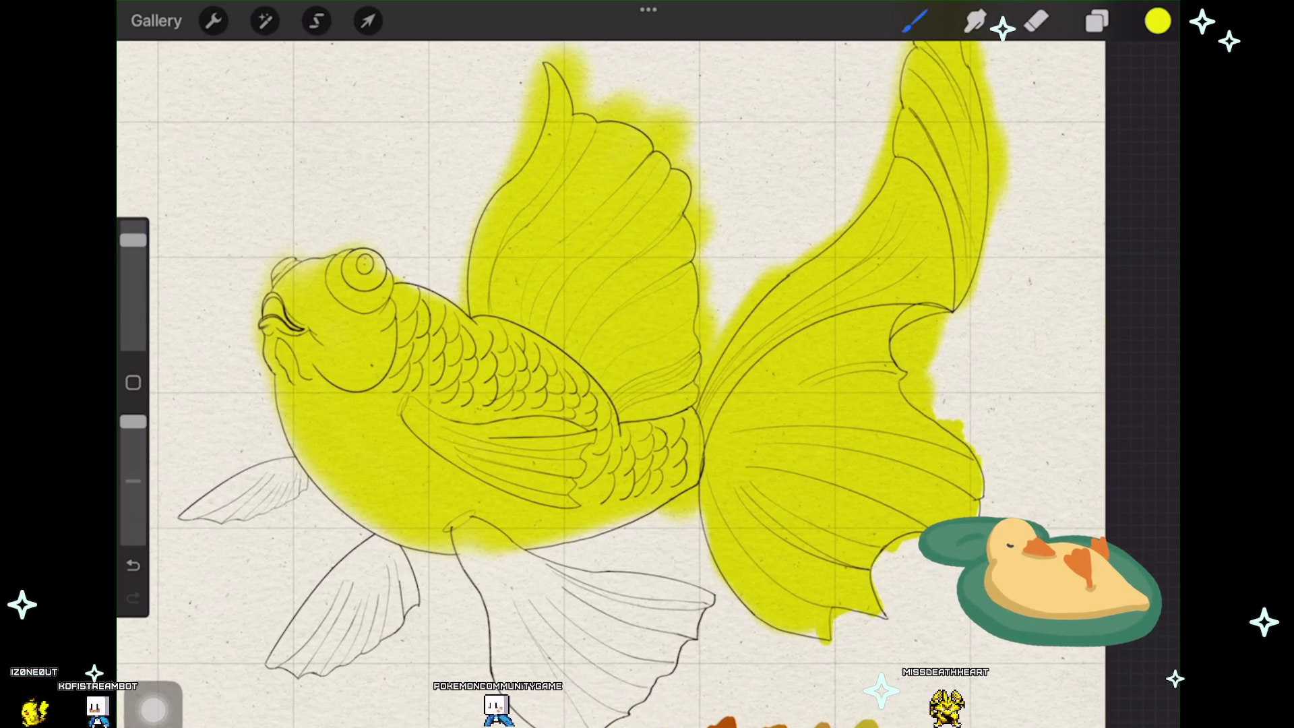
# Step: Airbrush the hanging lower fin yellow and fill the gap between body and tail
pyautogui.moveTo(607, 405); pyautogui.dragTo(678, 359)
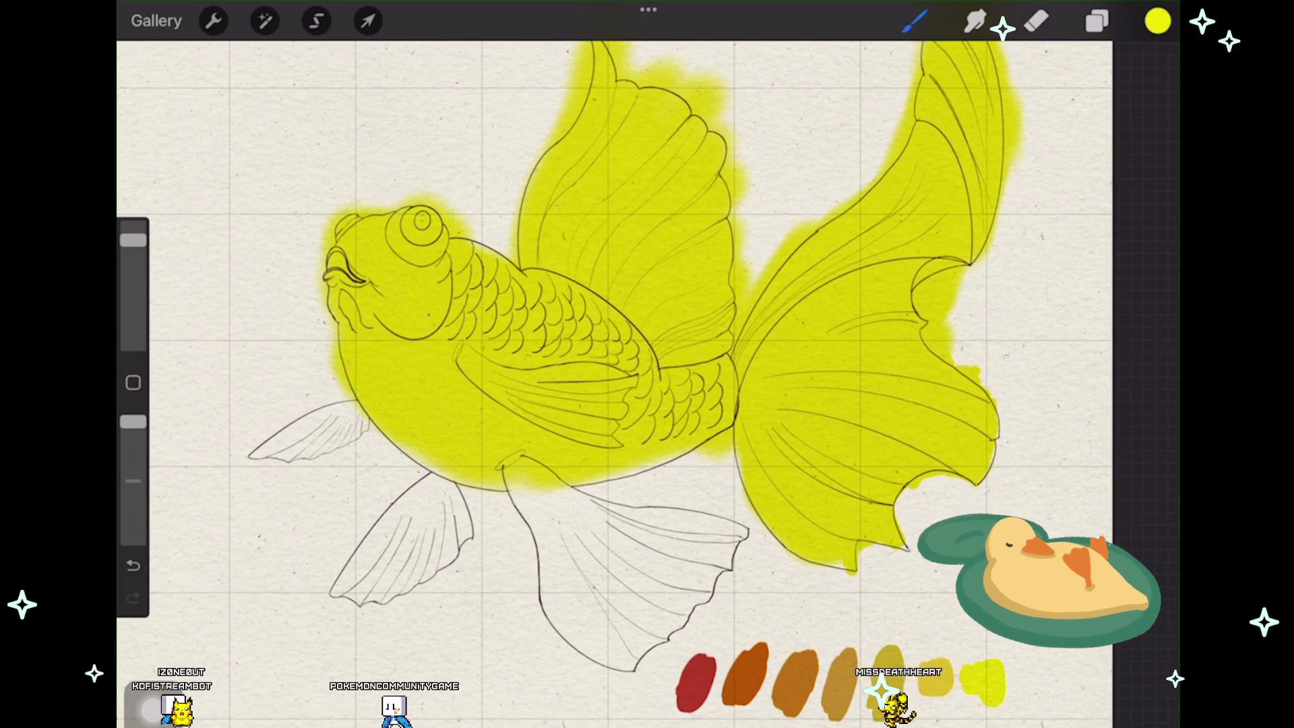
pyautogui.moveTo(521, 486)
pyautogui.mouseDown()
pyautogui.moveTo(576, 607)
pyautogui.moveTo(636, 637)
pyautogui.mouseUp()
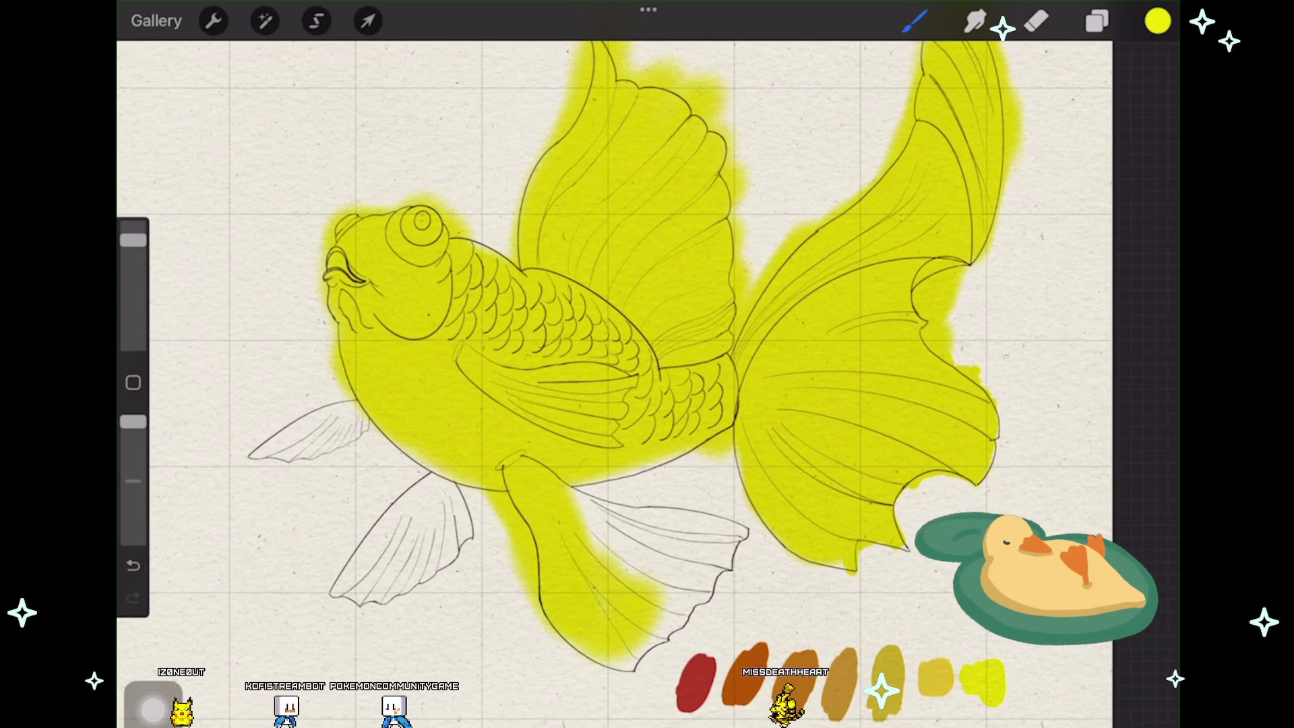
pyautogui.moveTo(571, 495)
pyautogui.mouseDown()
pyautogui.moveTo(632, 566)
pyautogui.moveTo(672, 566)
pyautogui.mouseUp()
pyautogui.moveTo(612, 496); pyautogui.dragTo(693, 561)
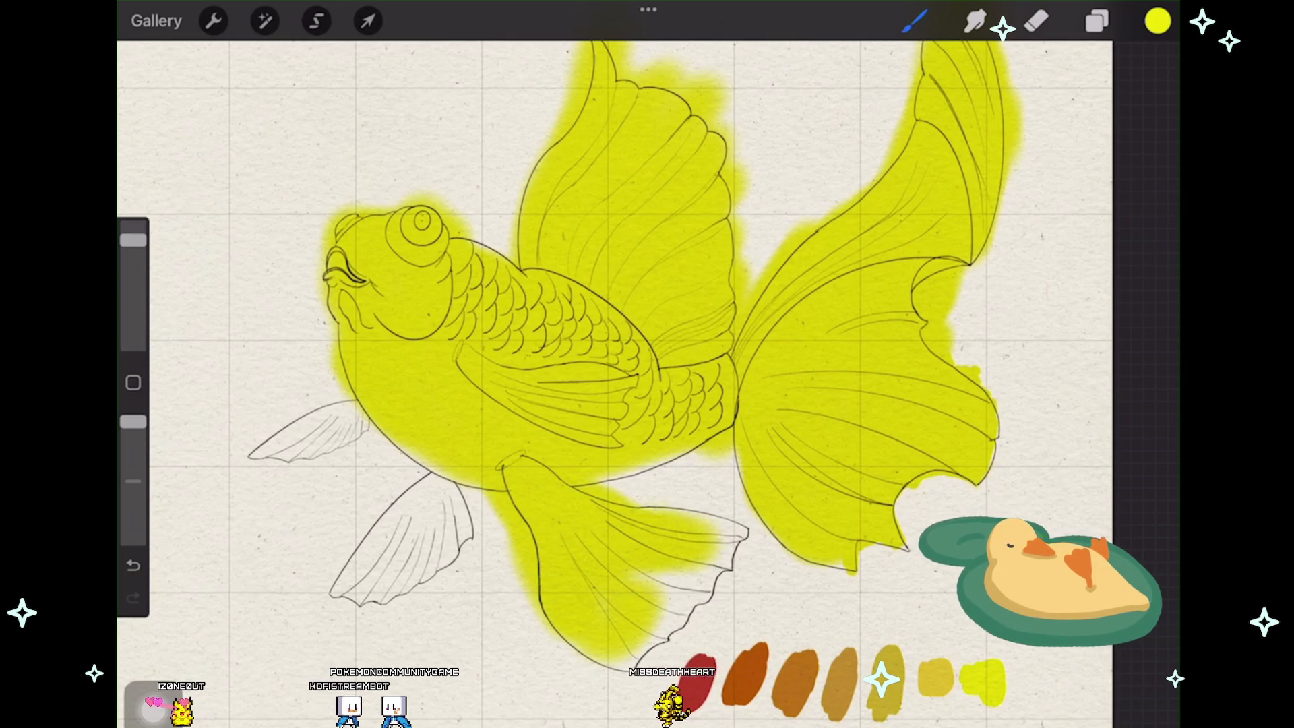
pyautogui.moveTo(606, 481); pyautogui.dragTo(692, 463)
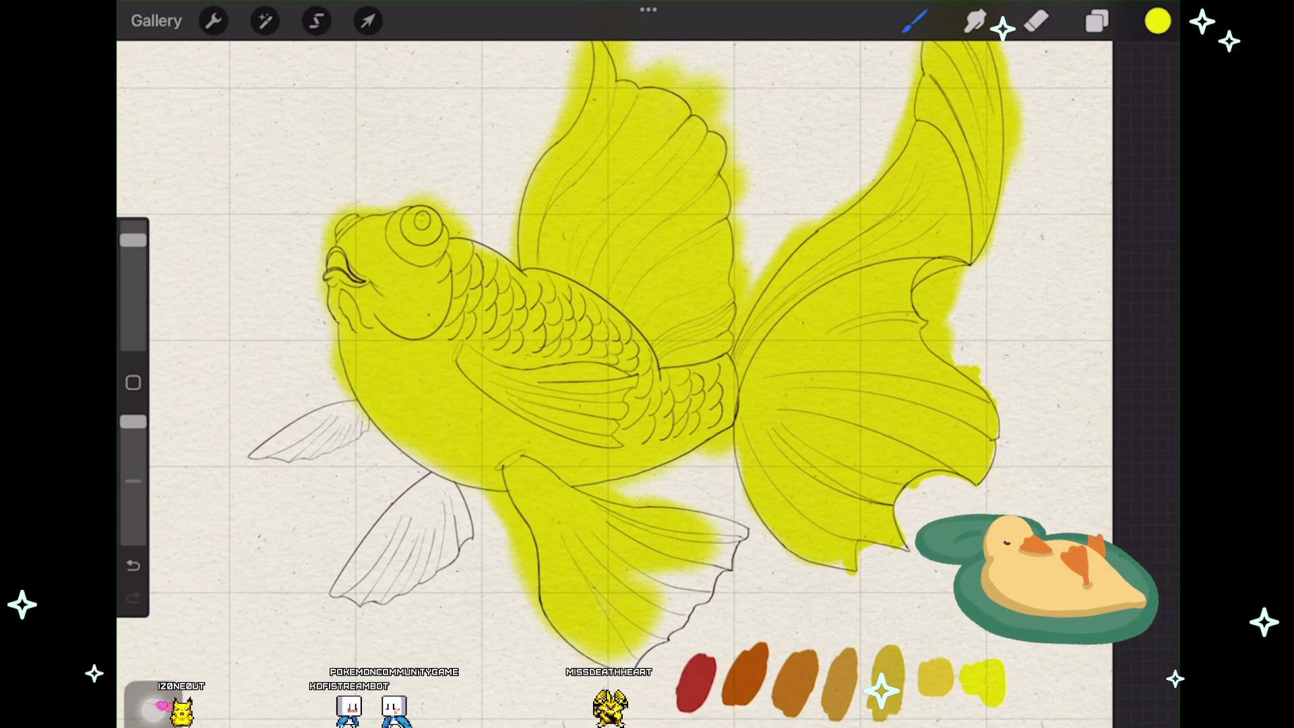
pyautogui.scroll(-2, 607, 364)
pyautogui.scroll(-1, 566, 334)
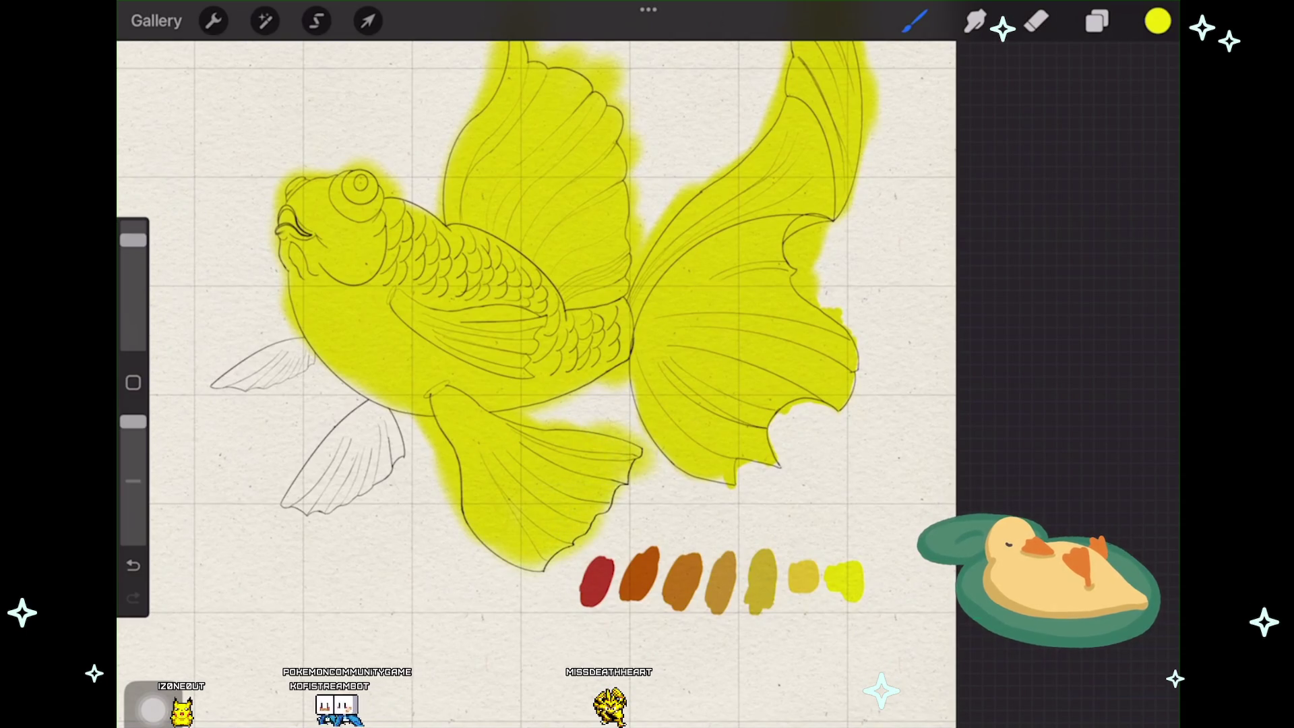
# Step: Colour the lower left fin and the upper left pectoral fin yellow
pyautogui.moveTo(376, 403); pyautogui.dragTo(332, 497)
pyautogui.moveTo(339, 415); pyautogui.dragTo(299, 501)
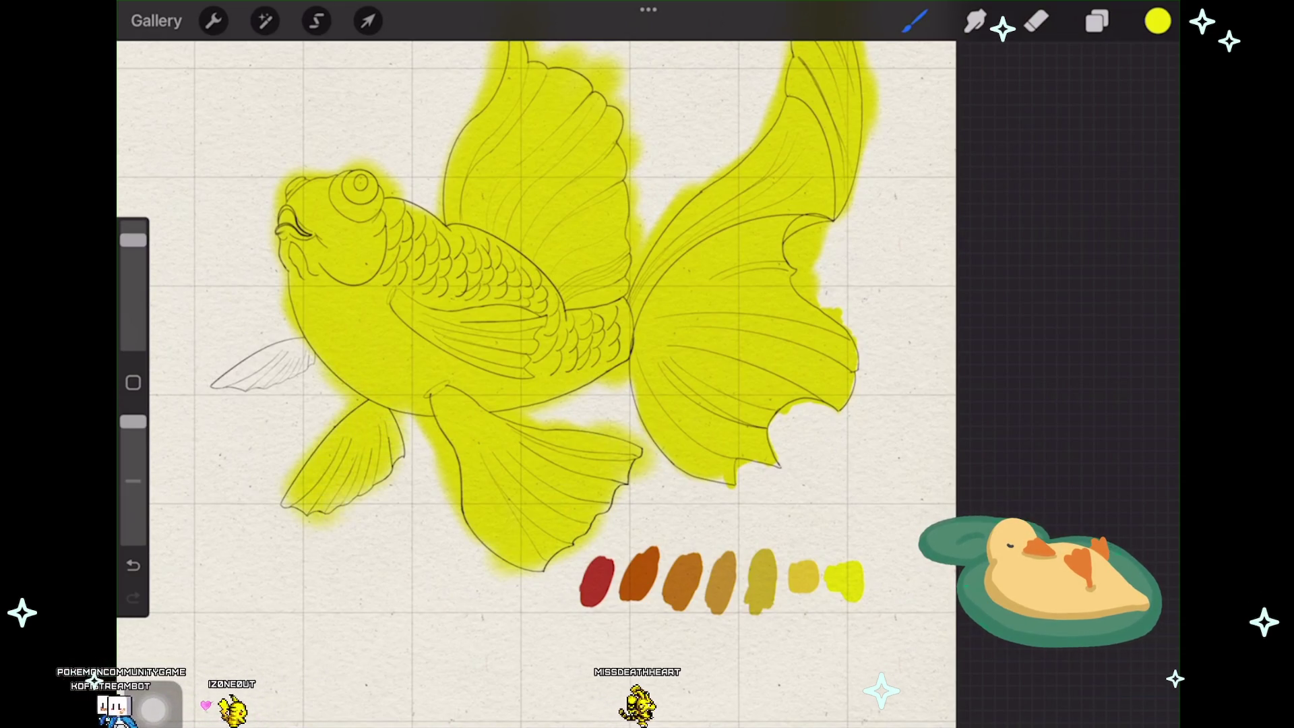
pyautogui.moveTo(303, 353)
pyautogui.mouseDown()
pyautogui.moveTo(228, 382)
pyautogui.moveTo(299, 343)
pyautogui.mouseUp()
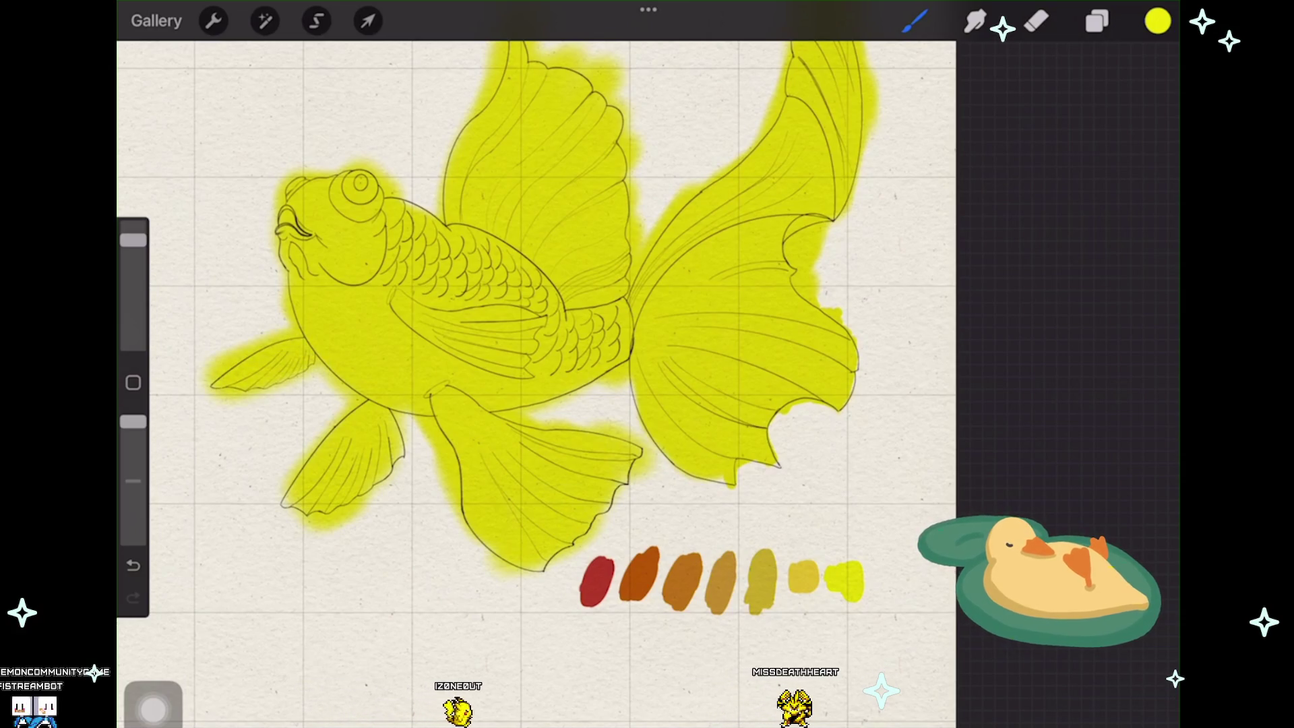
pyautogui.scroll(-2, 537, 364)
pyautogui.scroll(3, 218, 394)
# Step: Switch to the Eraser to clean yellow overspray outside the fish's line art
pyautogui.click(1036, 21)
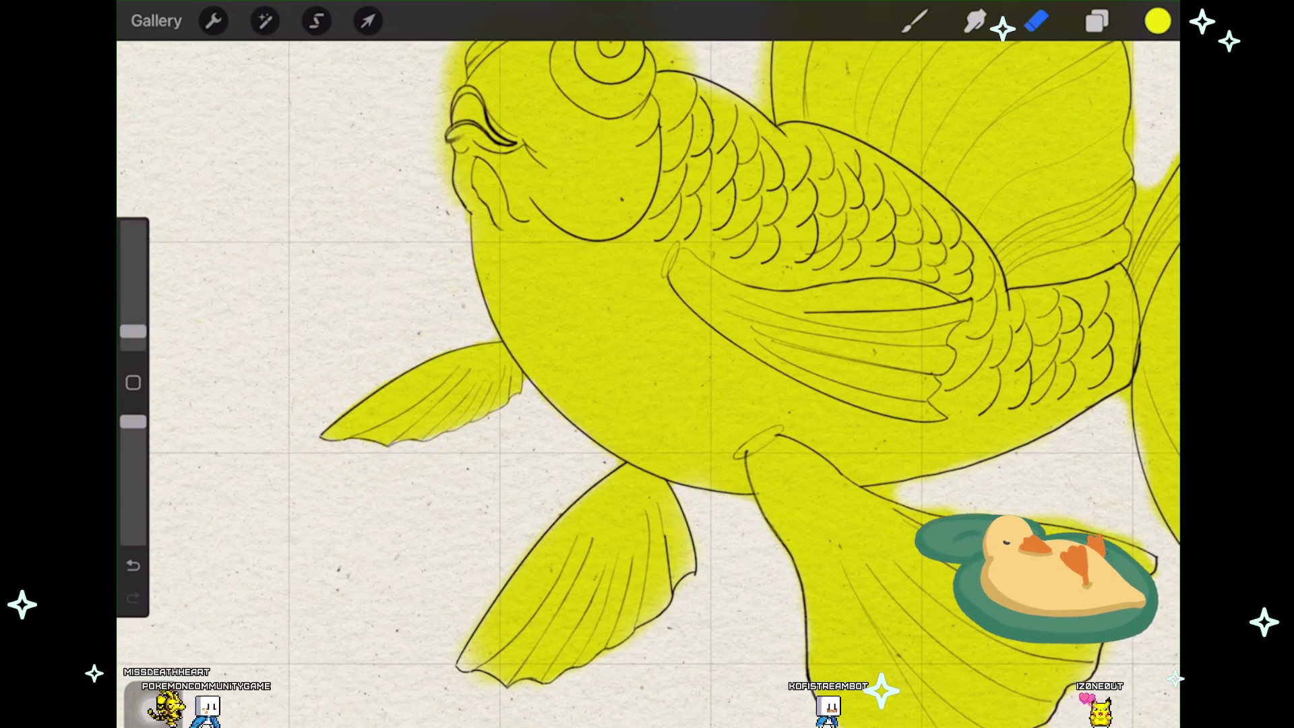
pyautogui.scroll(-1, 608, 405)
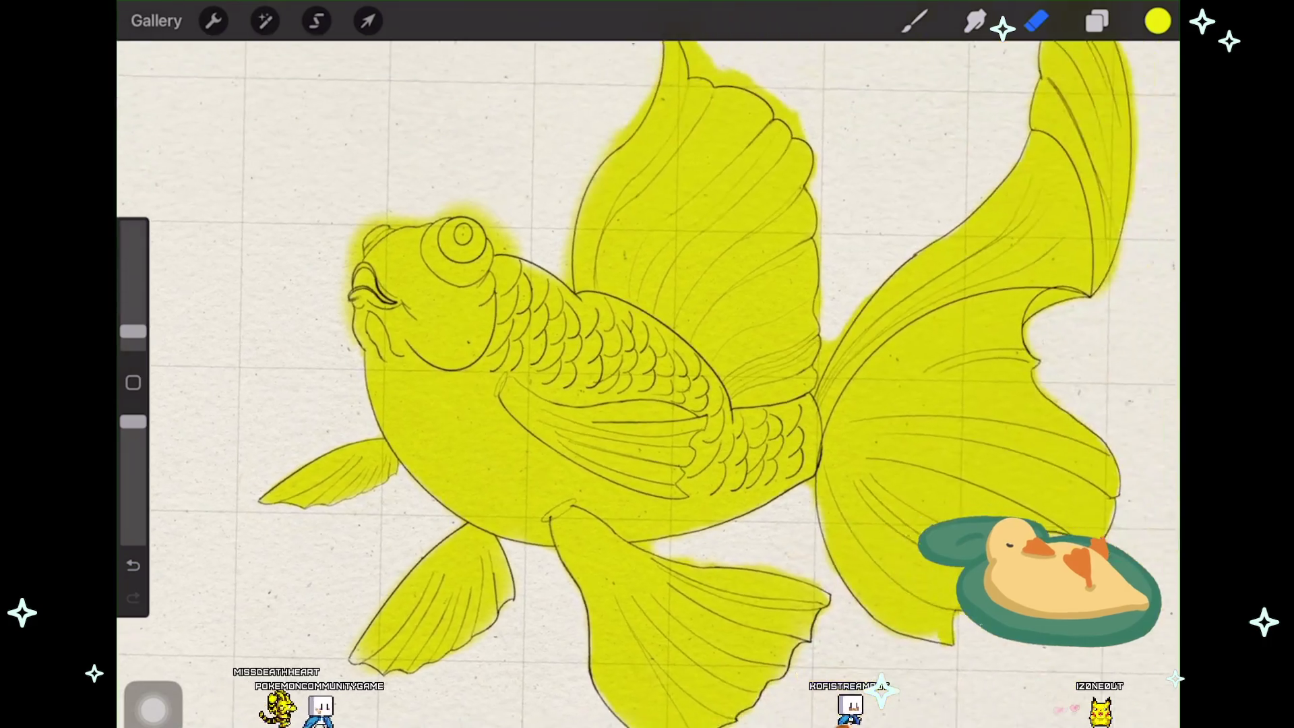
pyautogui.scroll(-1, 607, 404)
pyautogui.scroll(-1, 607, 405)
pyautogui.scroll(-1, 606, 405)
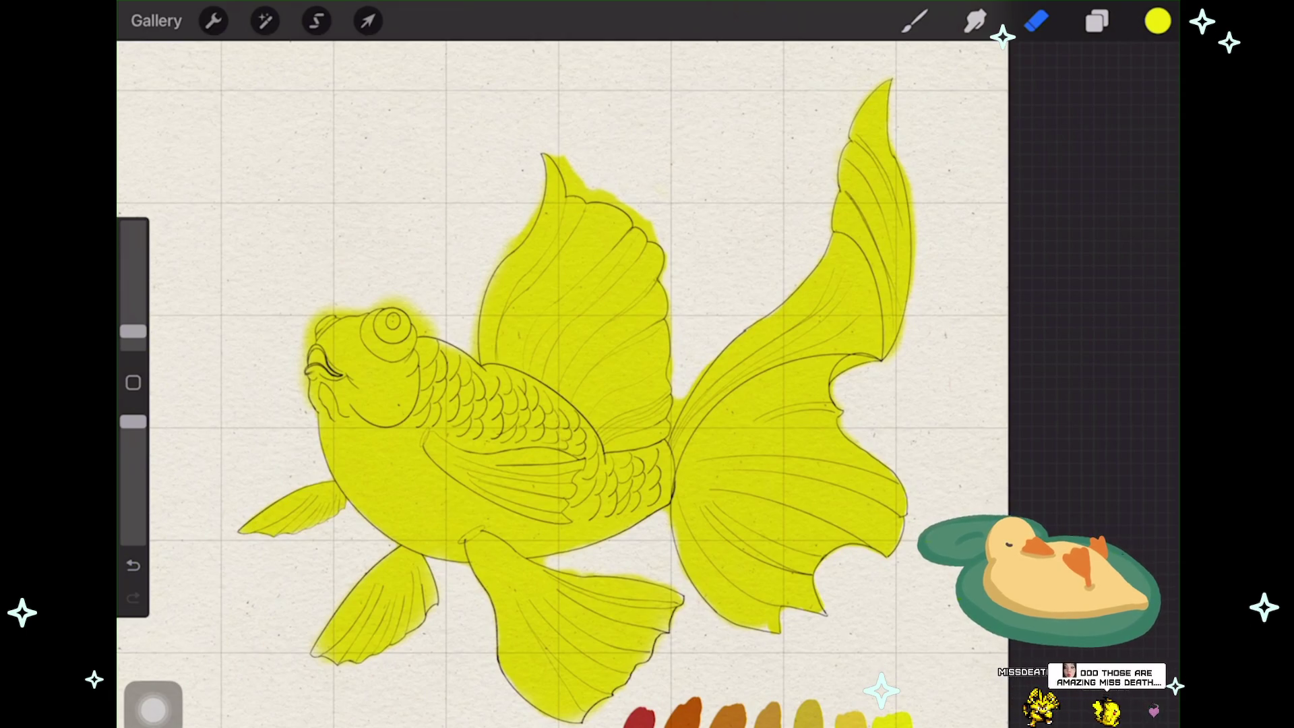
pyautogui.scroll(5, 300, 339)
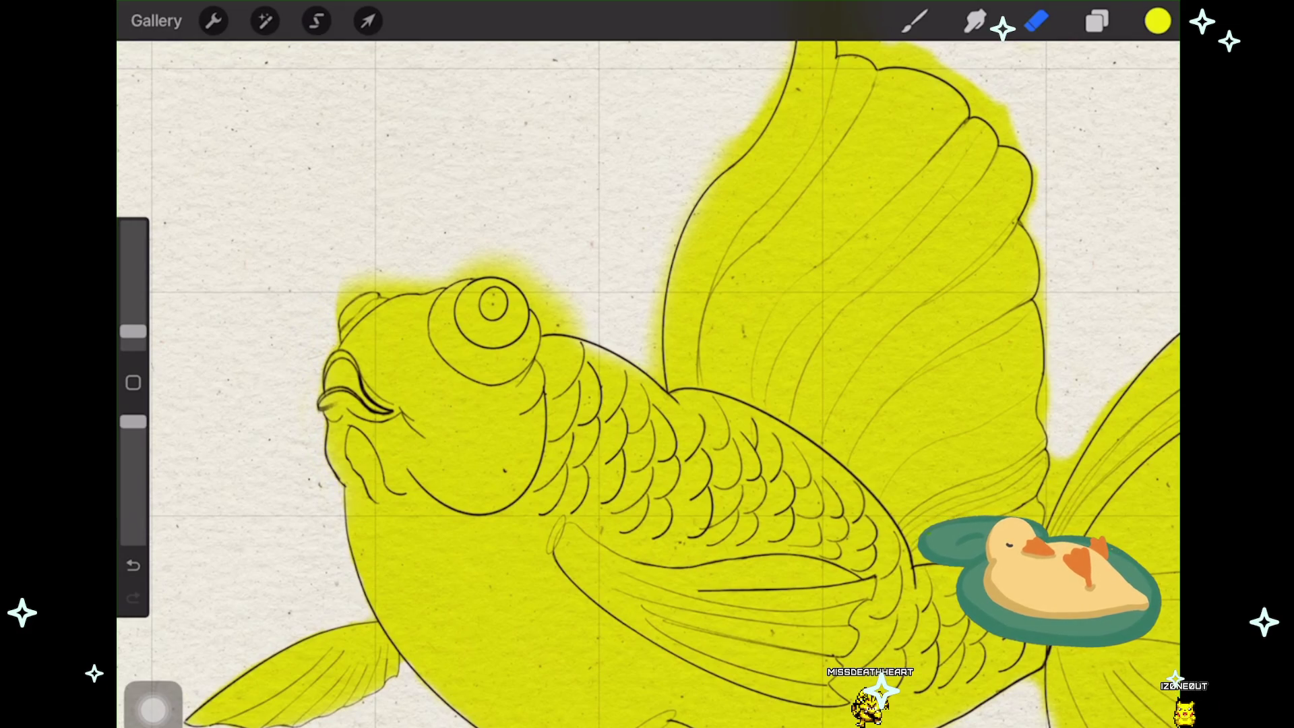
pyautogui.scroll(3, 647, 385)
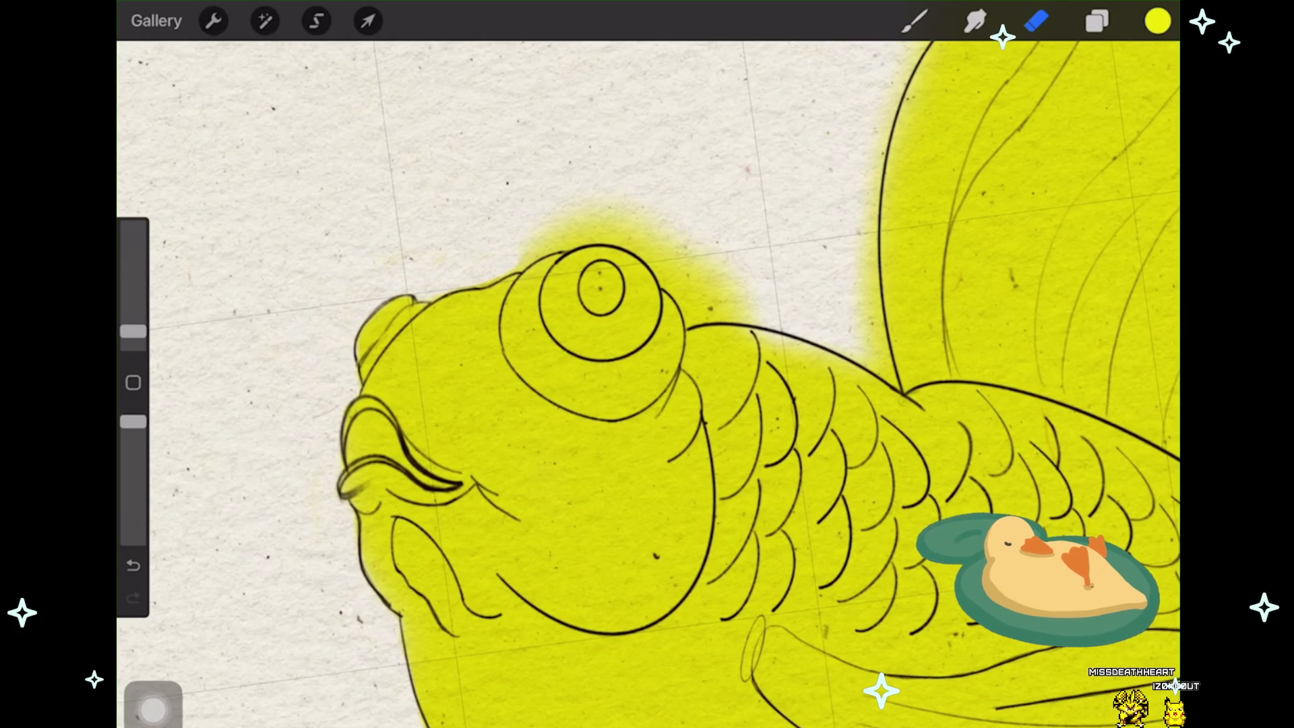
# Step: Erase the yellow haze above the head so the colour stops at the head outline
pyautogui.moveTo(575, 220); pyautogui.dragTo(654, 222)
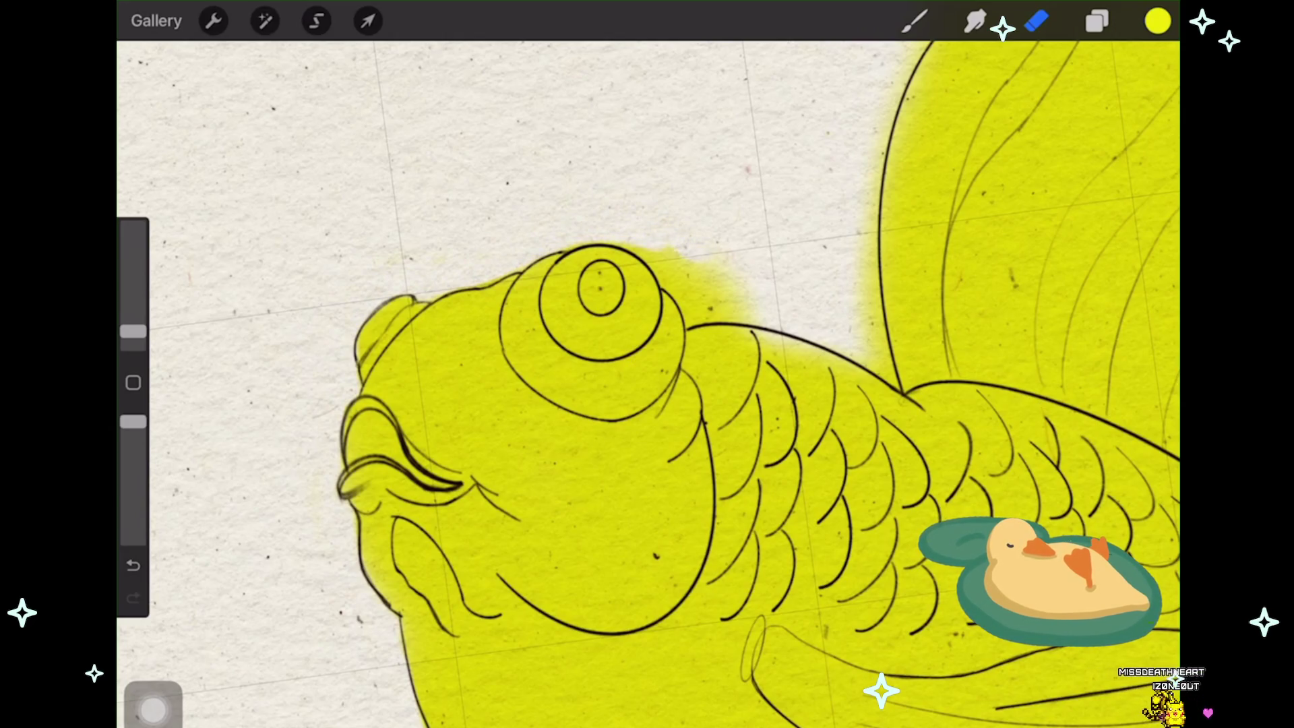
pyautogui.scroll(-3, 647, 385)
pyautogui.moveTo(648, 385); pyautogui.dragTo(562, 384)
pyautogui.scroll(3, 647, 385)
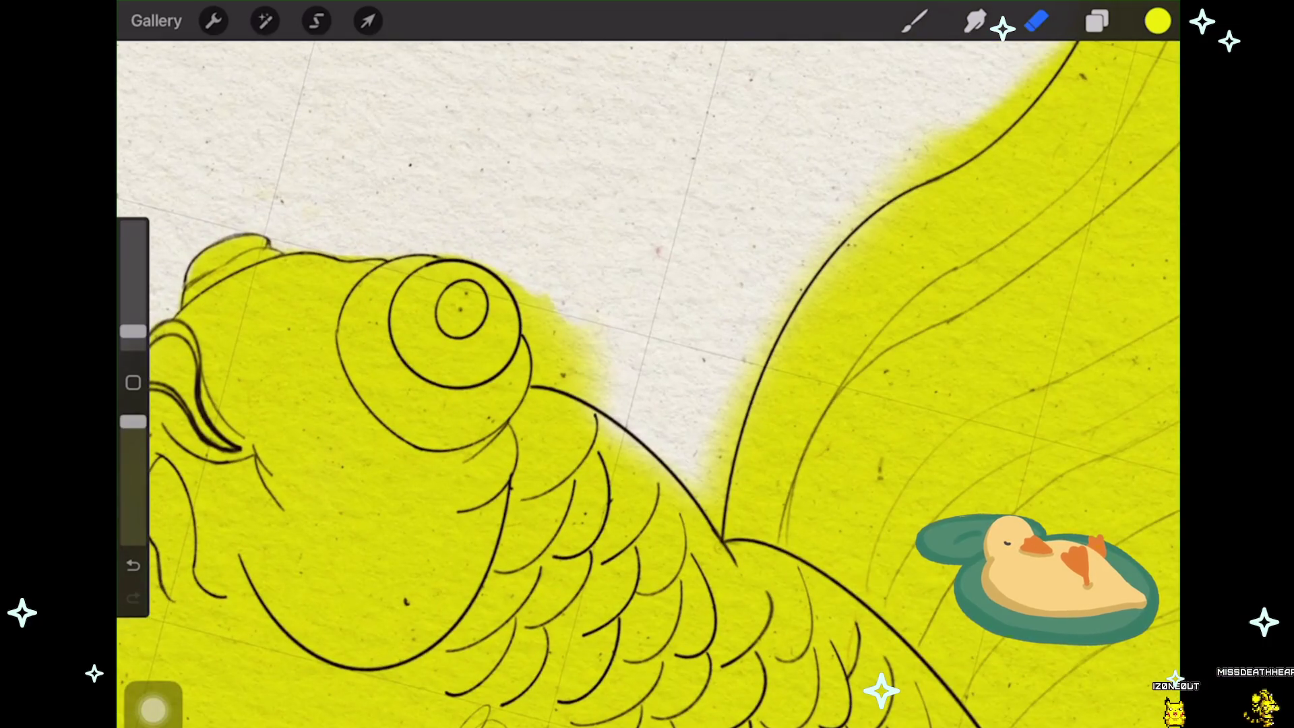
pyautogui.moveTo(541, 303); pyautogui.dragTo(596, 389)
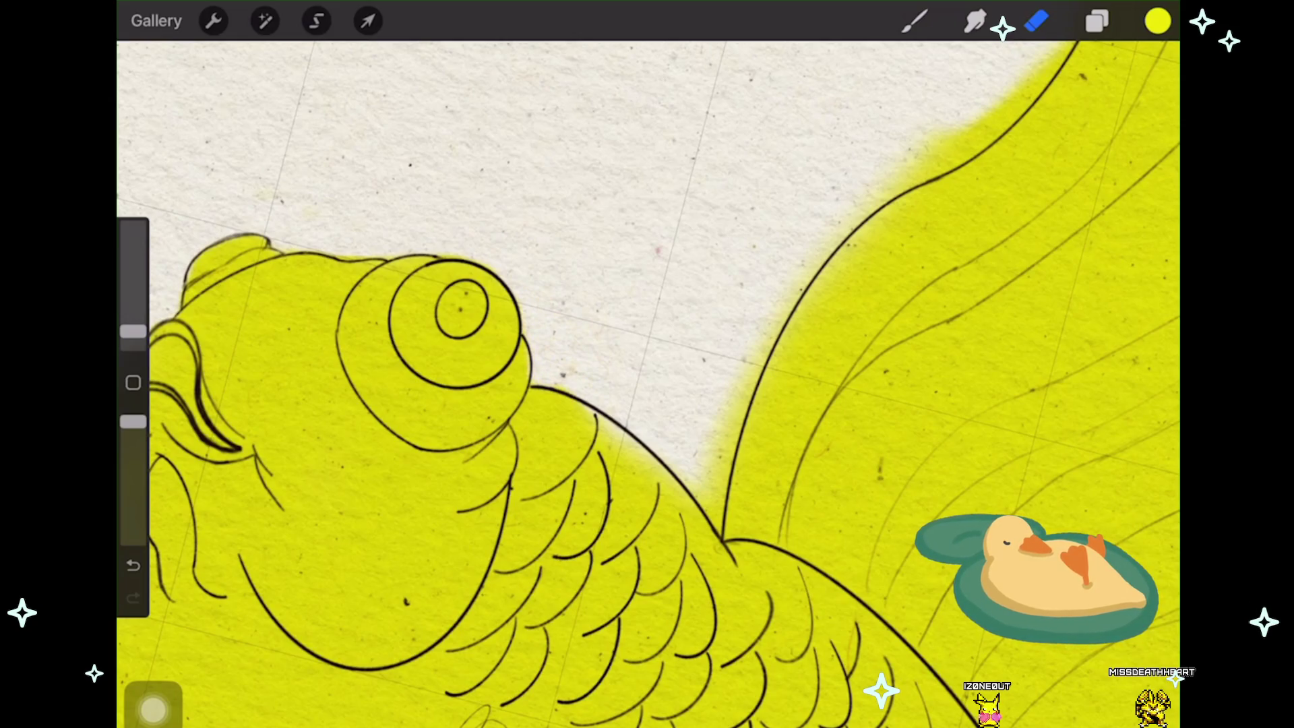
pyautogui.scroll(3, 647, 384)
pyautogui.scroll(3, 648, 384)
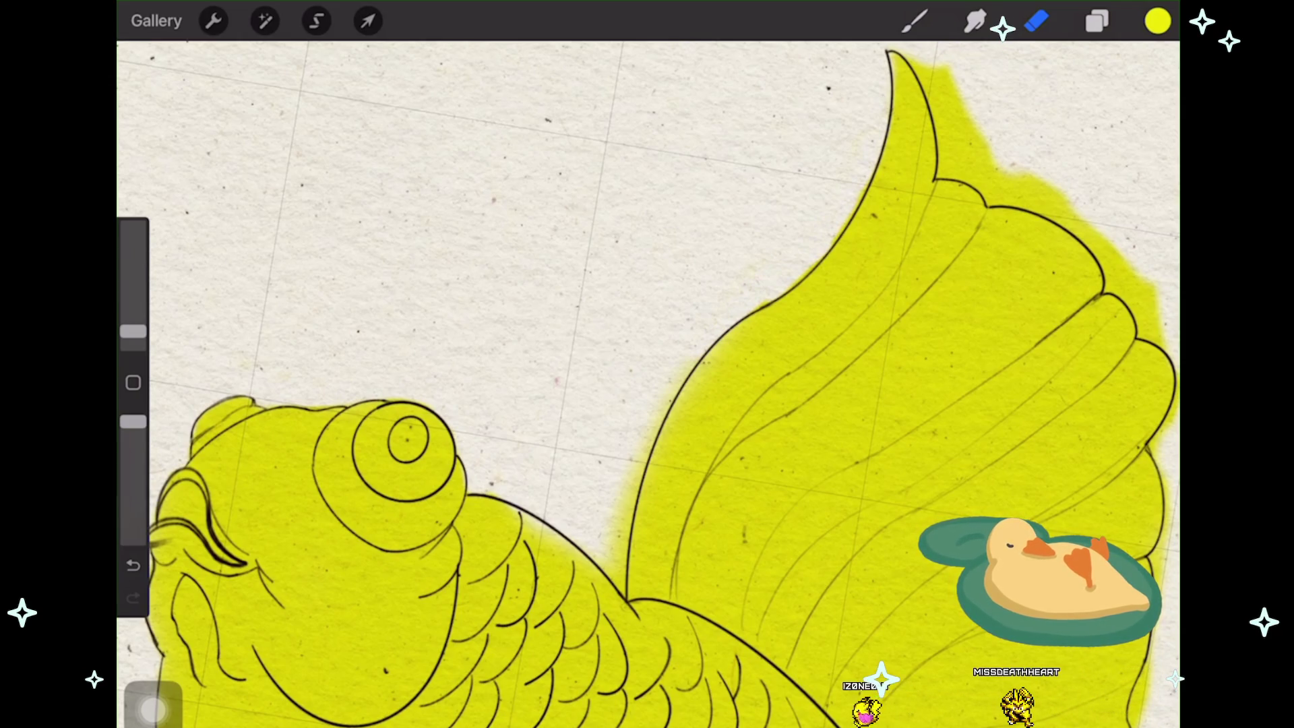
pyautogui.scroll(2, 647, 384)
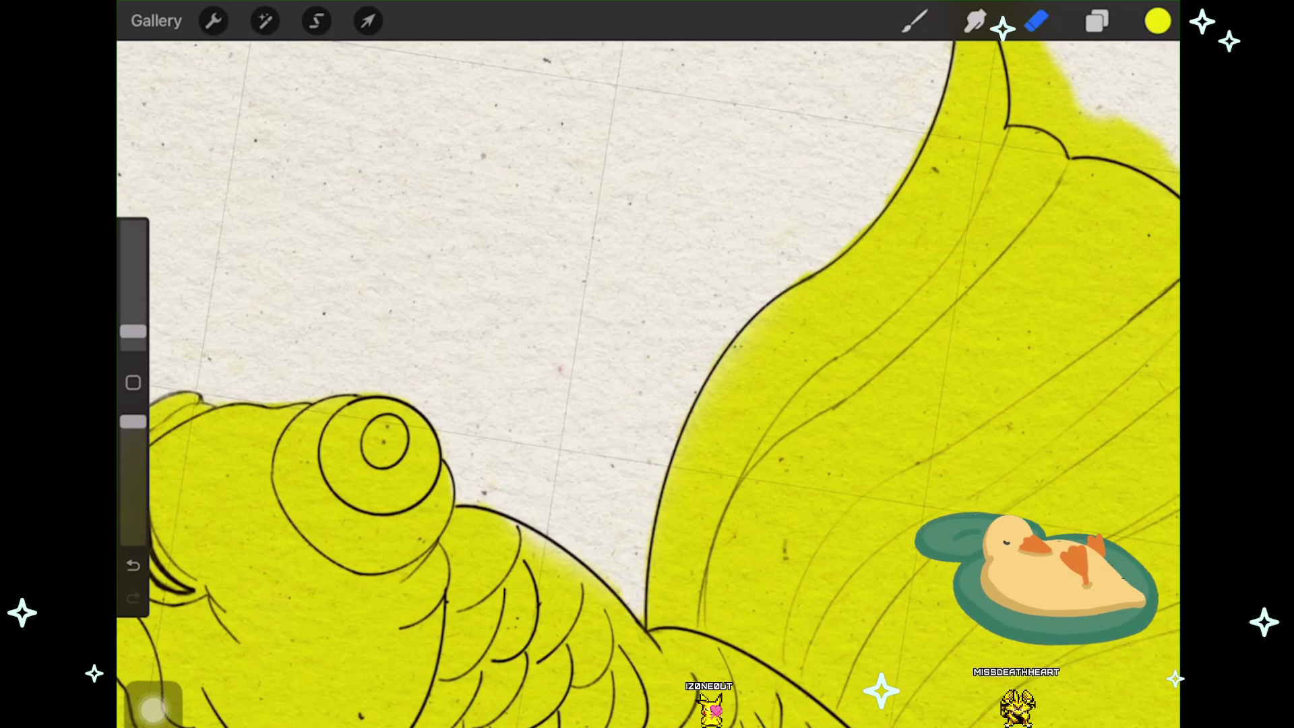
pyautogui.scroll(-2, 648, 385)
pyautogui.scroll(-2, 647, 385)
pyautogui.scroll(-1, 648, 384)
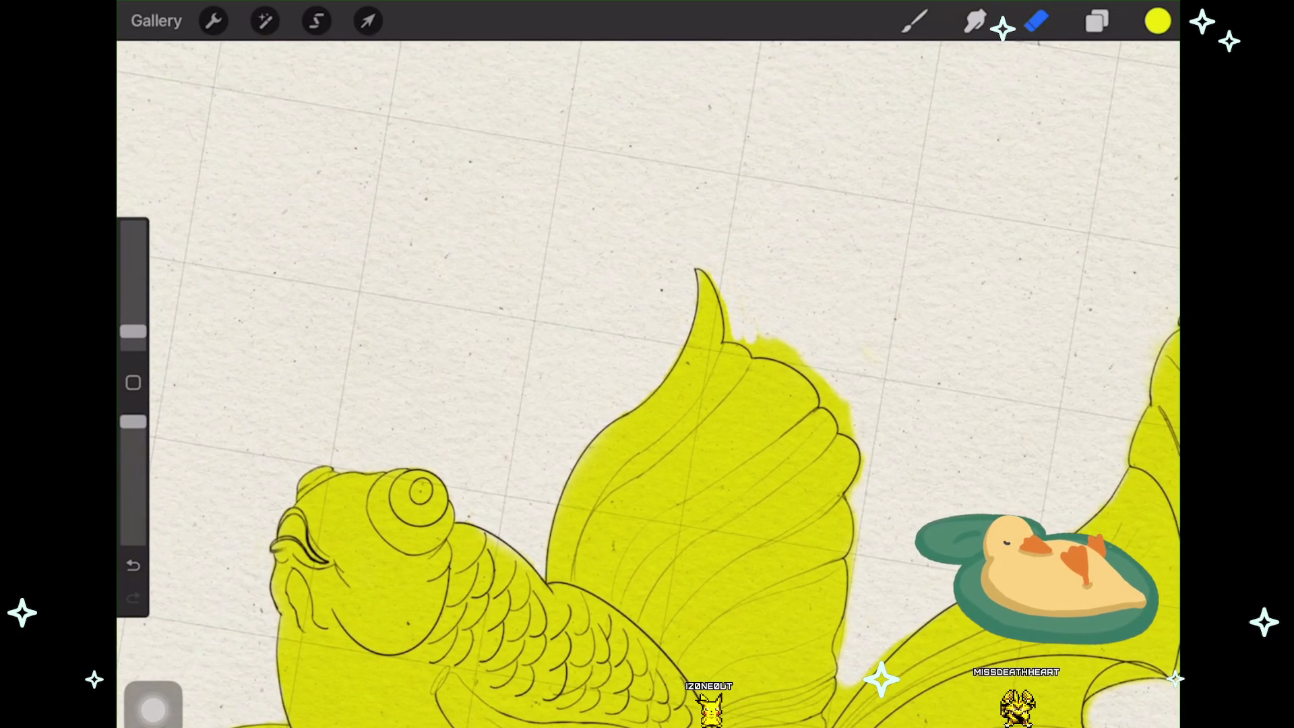
pyautogui.scroll(-2, 647, 405)
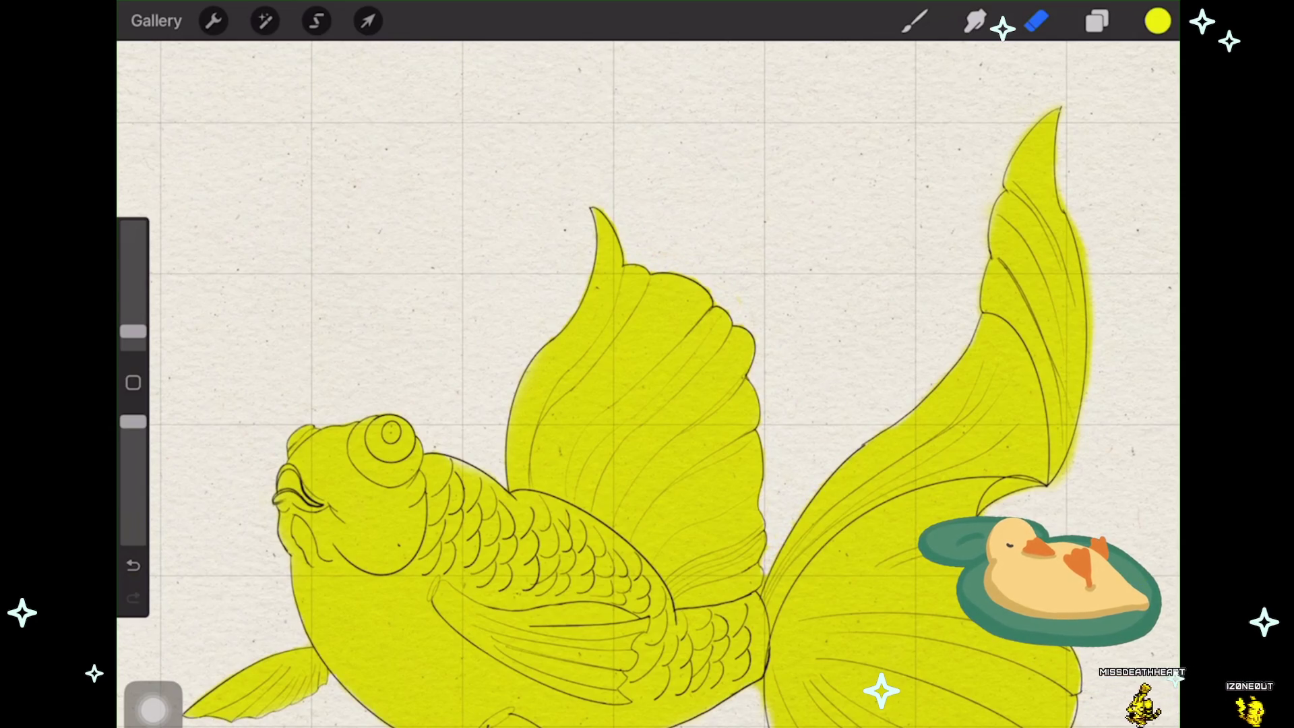
# Step: Pan the view to fit the whole fish and tail on screen
pyautogui.moveTo(648, 405); pyautogui.dragTo(576, 324)
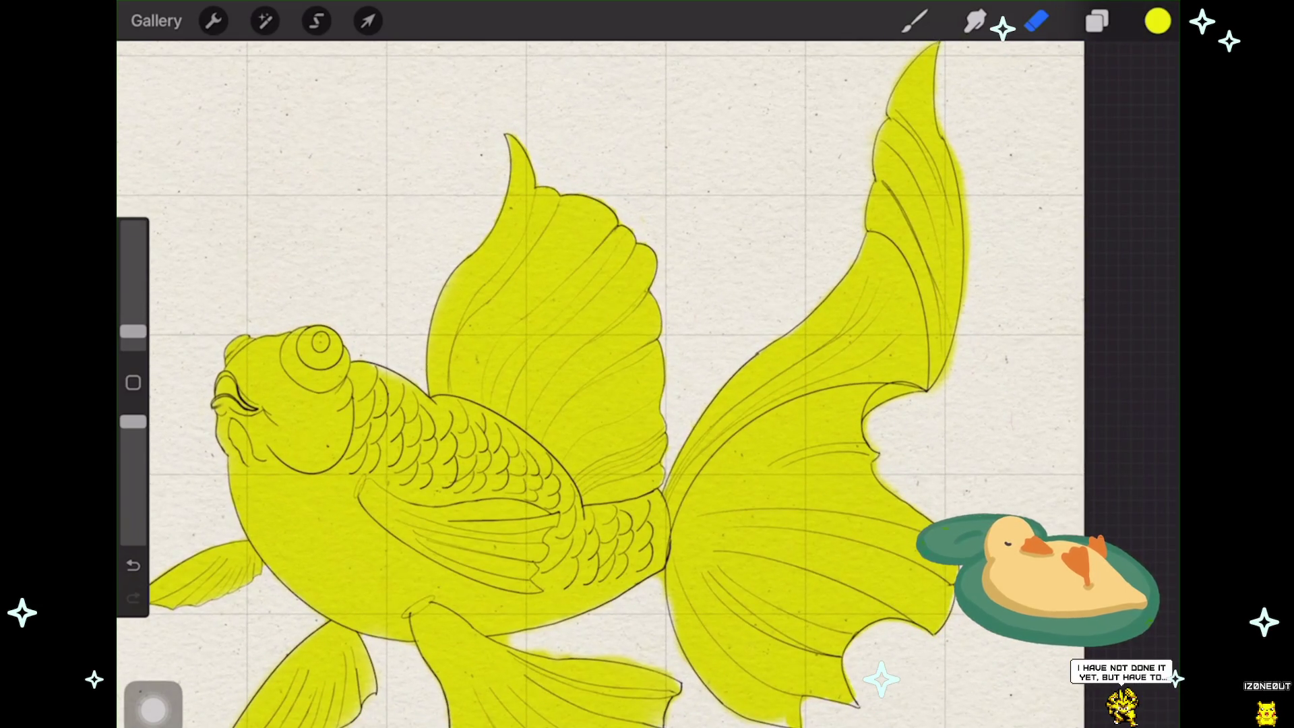
pyautogui.moveTo(648, 405); pyautogui.dragTo(617, 395)
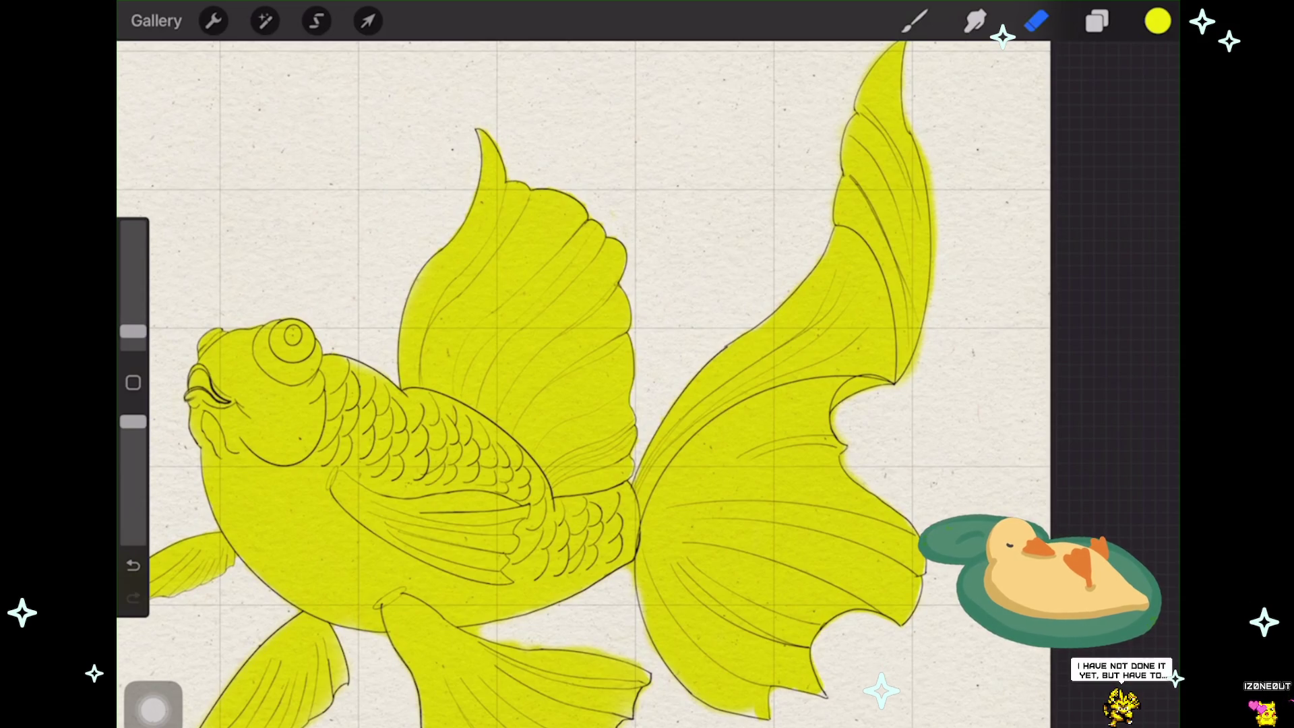
pyautogui.scroll(4, 839, 259)
pyautogui.scroll(1, 839, 259)
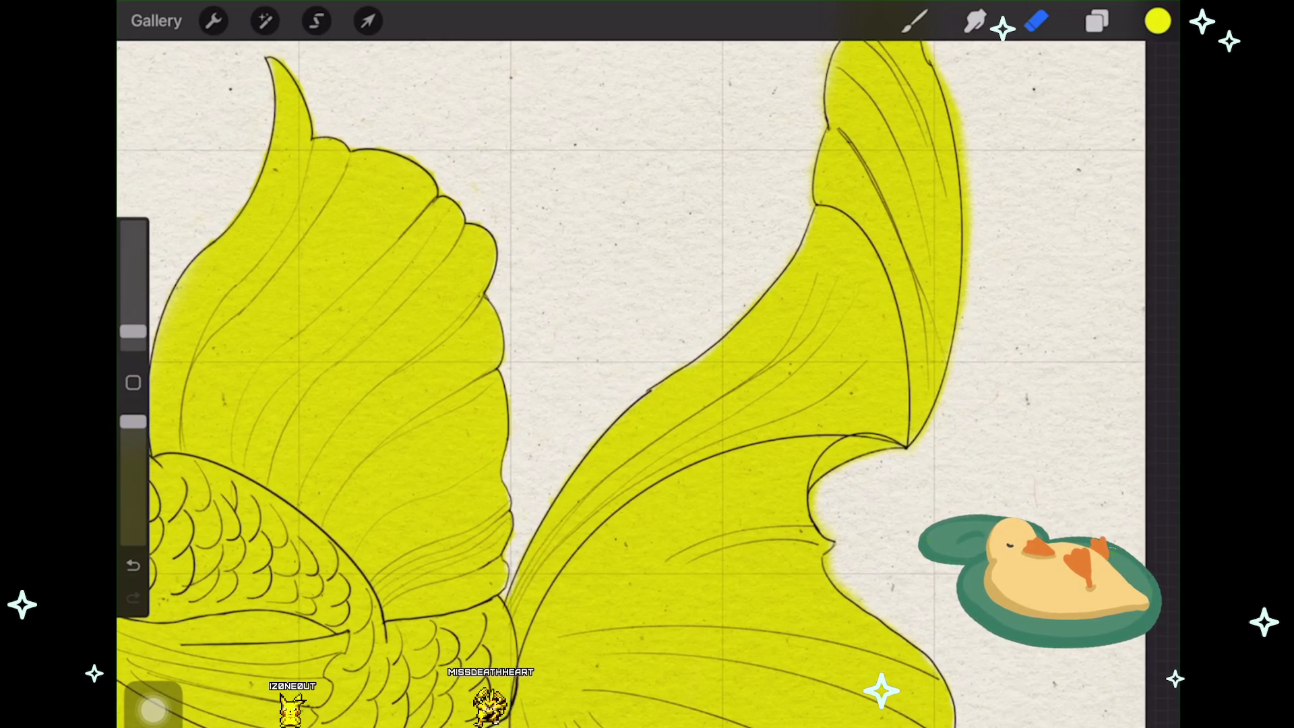
pyautogui.scroll(-3, 547, 385)
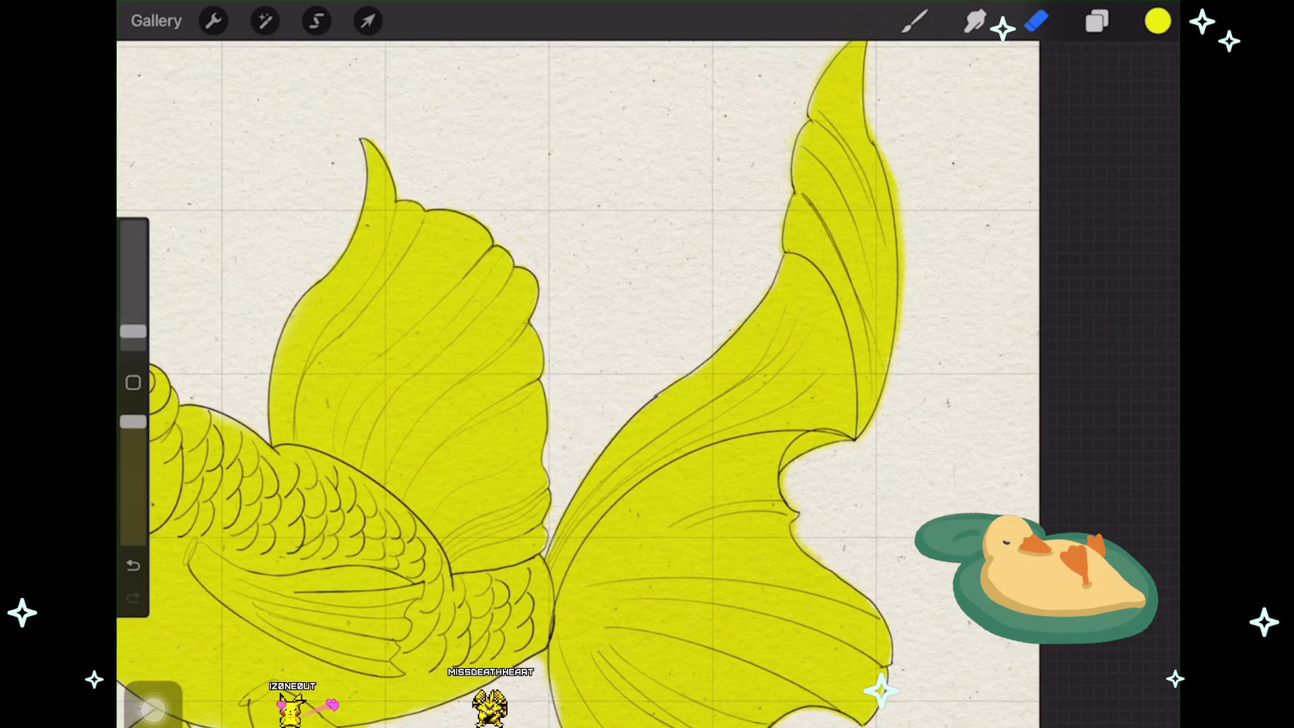
pyautogui.scroll(2, 576, 384)
pyautogui.scroll(1, 576, 384)
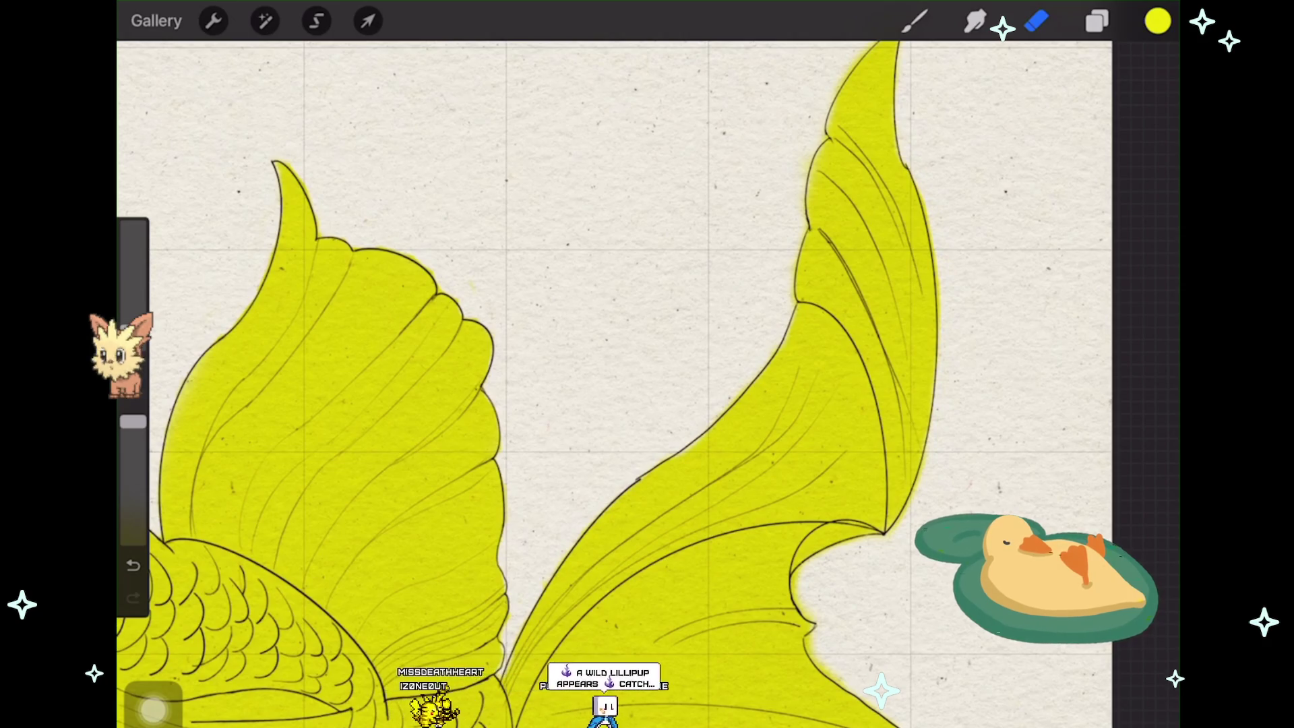
pyautogui.scroll(-2, 566, 385)
pyautogui.scroll(-2, 567, 385)
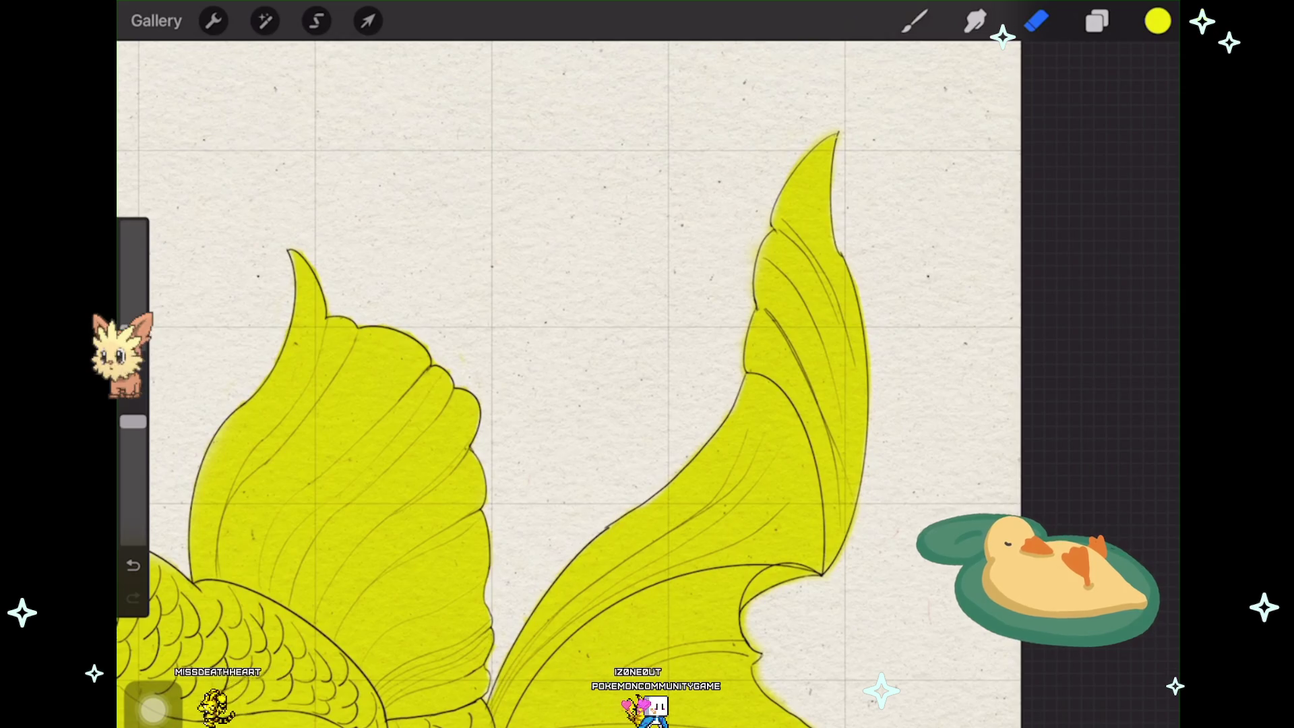
pyautogui.scroll(-3, 566, 384)
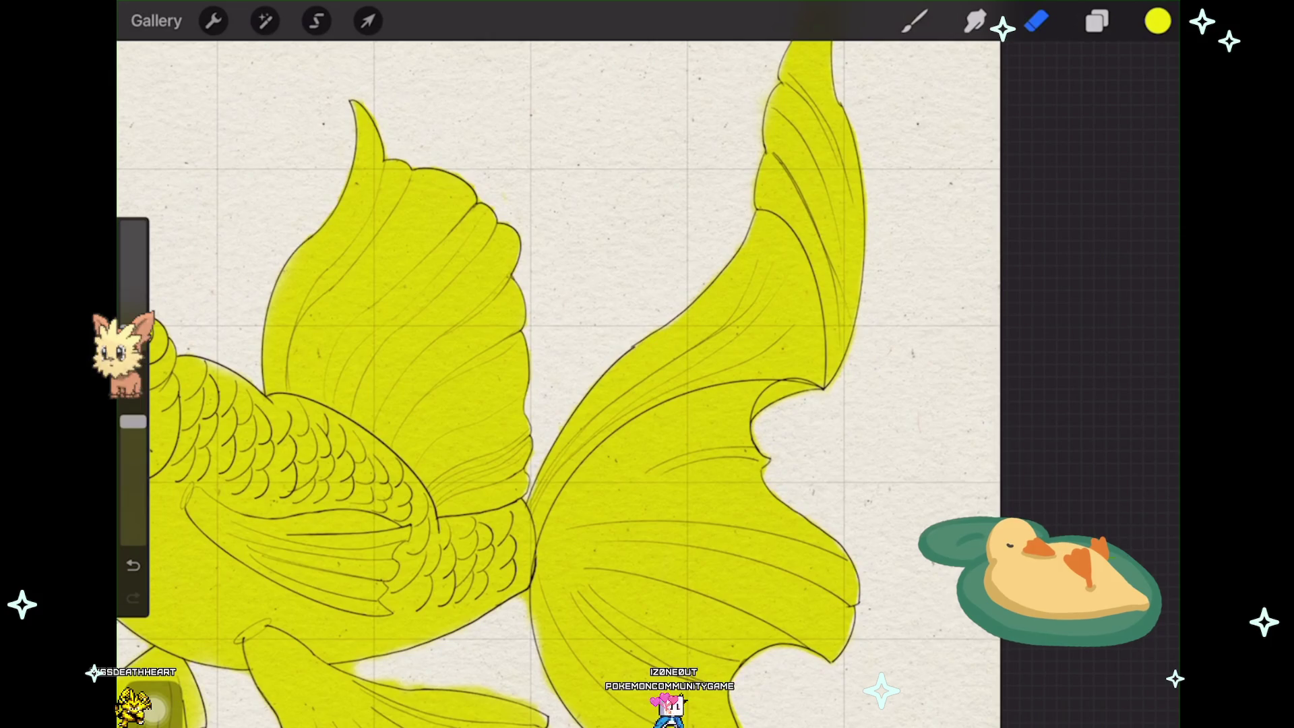
pyautogui.scroll(-3, 556, 384)
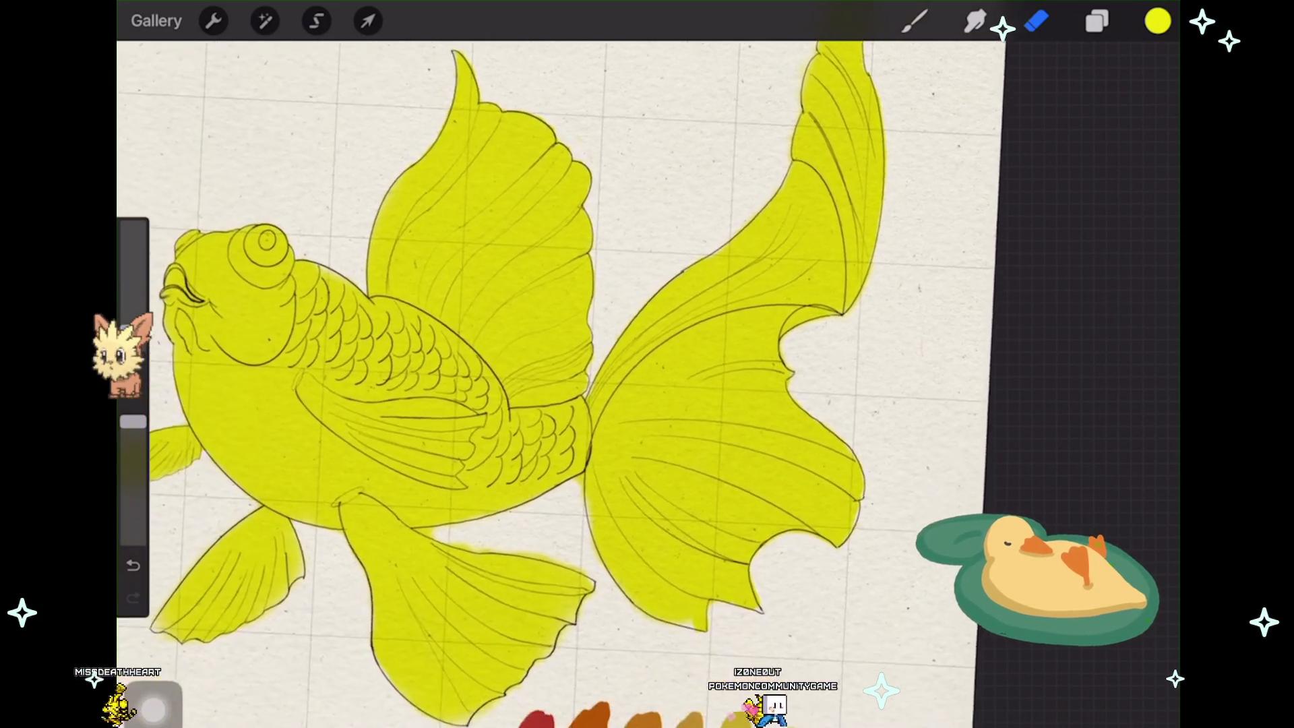
pyautogui.scroll(3, 557, 385)
pyautogui.scroll(2, 647, 385)
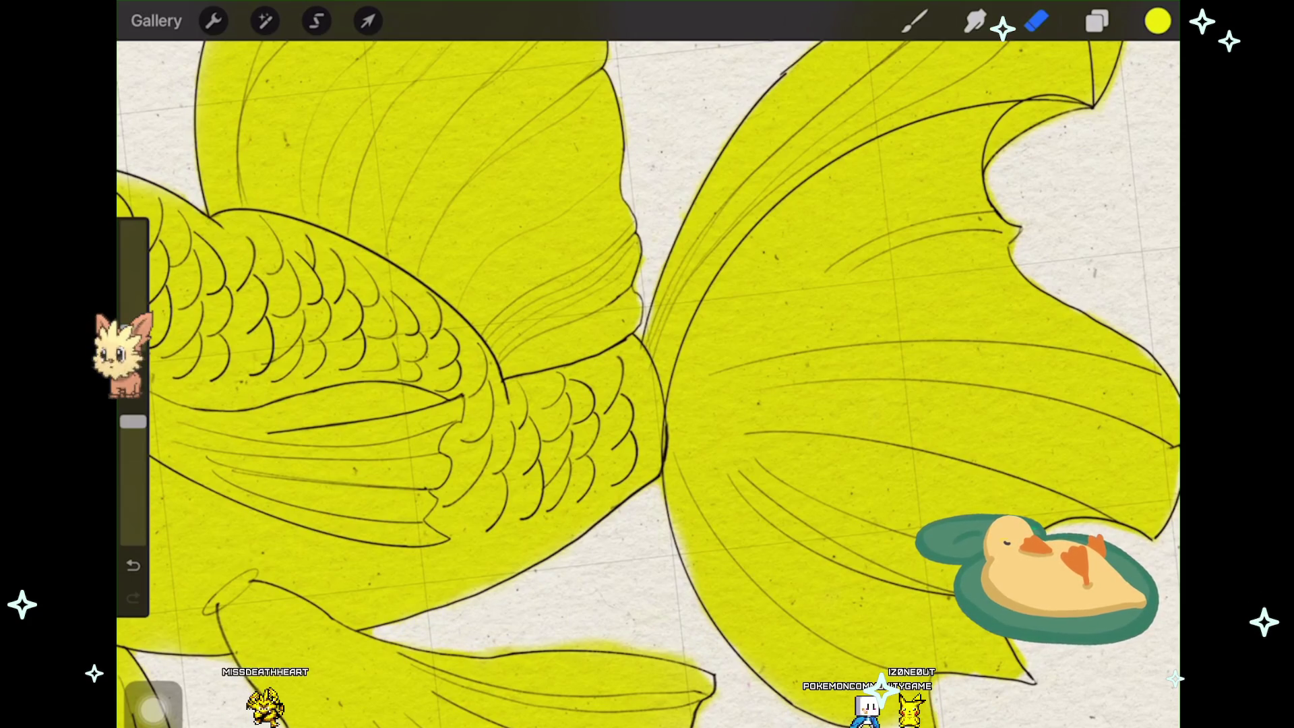
pyautogui.scroll(-5, 647, 365)
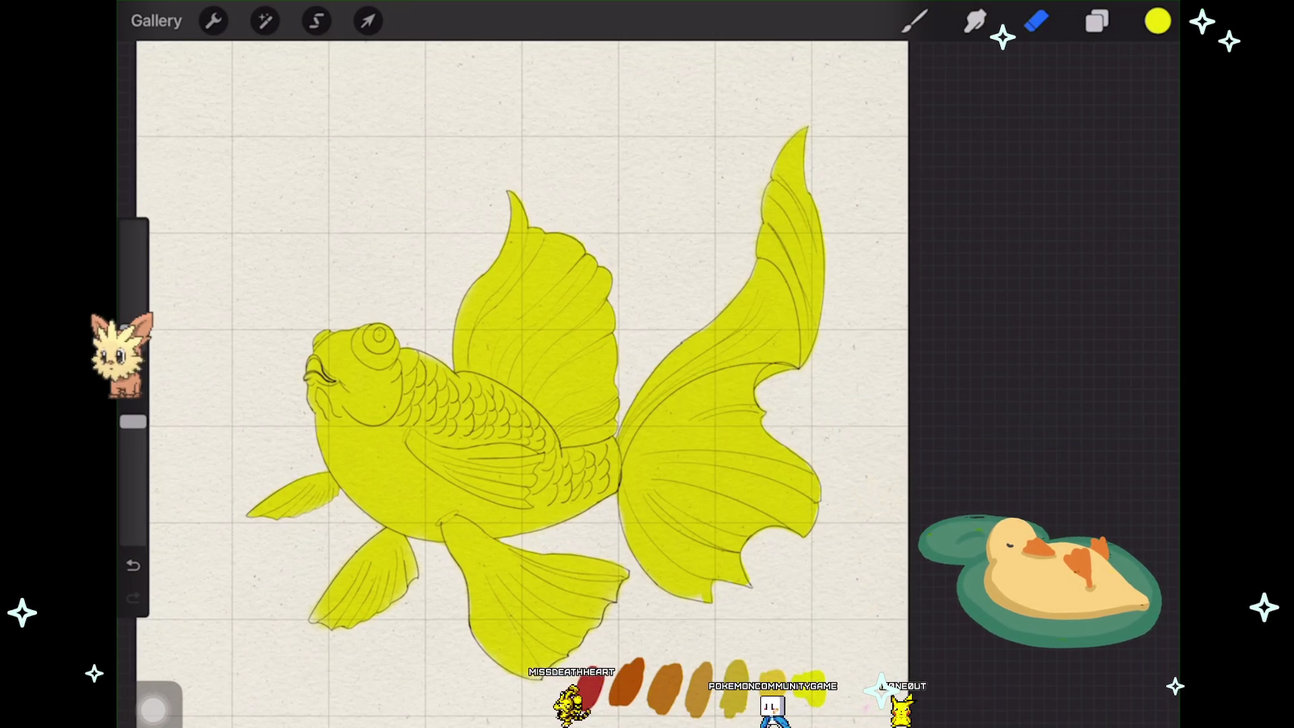
pyautogui.scroll(2, 428, 376)
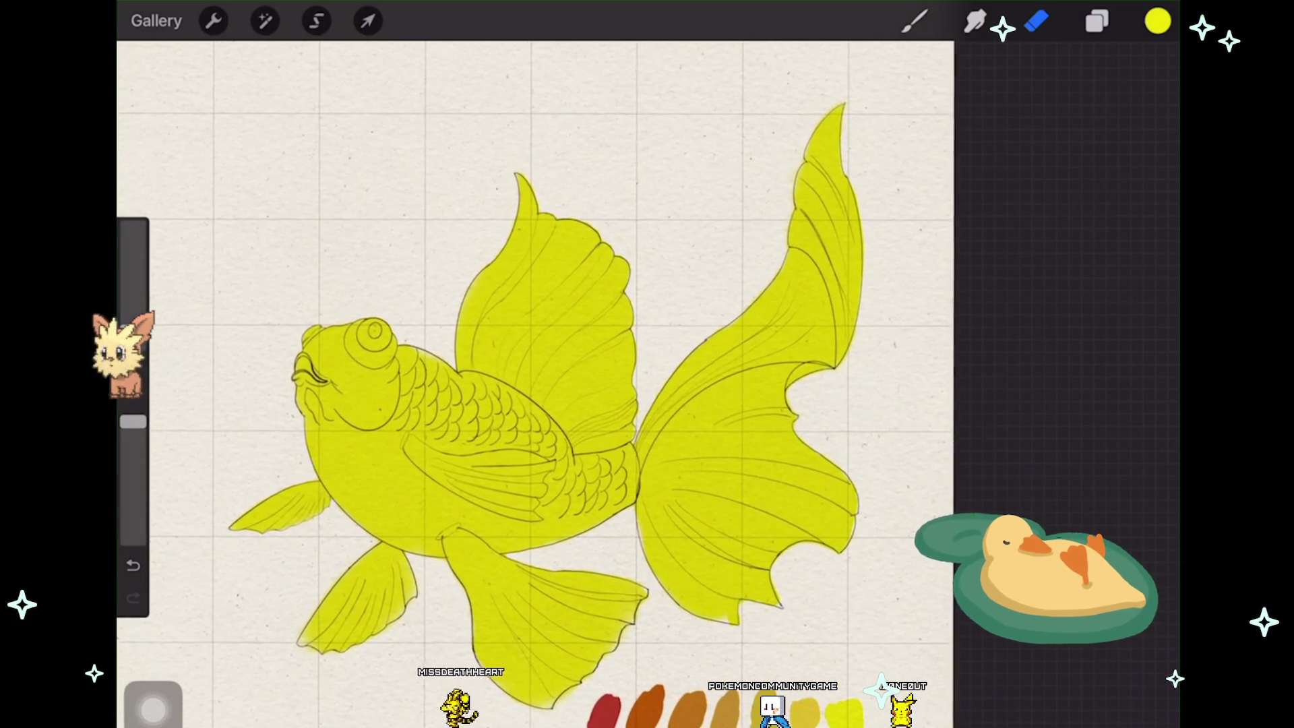
# Step: Eyedrop the deep red-brown from the swatch row as the painting colour
pyautogui.click(656, 634)
pyautogui.moveTo(656, 634)
pyautogui.mouseDown()
pyautogui.moveTo(647, 698)
pyautogui.moveTo(611, 697)
pyautogui.mouseUp()
pyautogui.scroll(5, 416, 450)
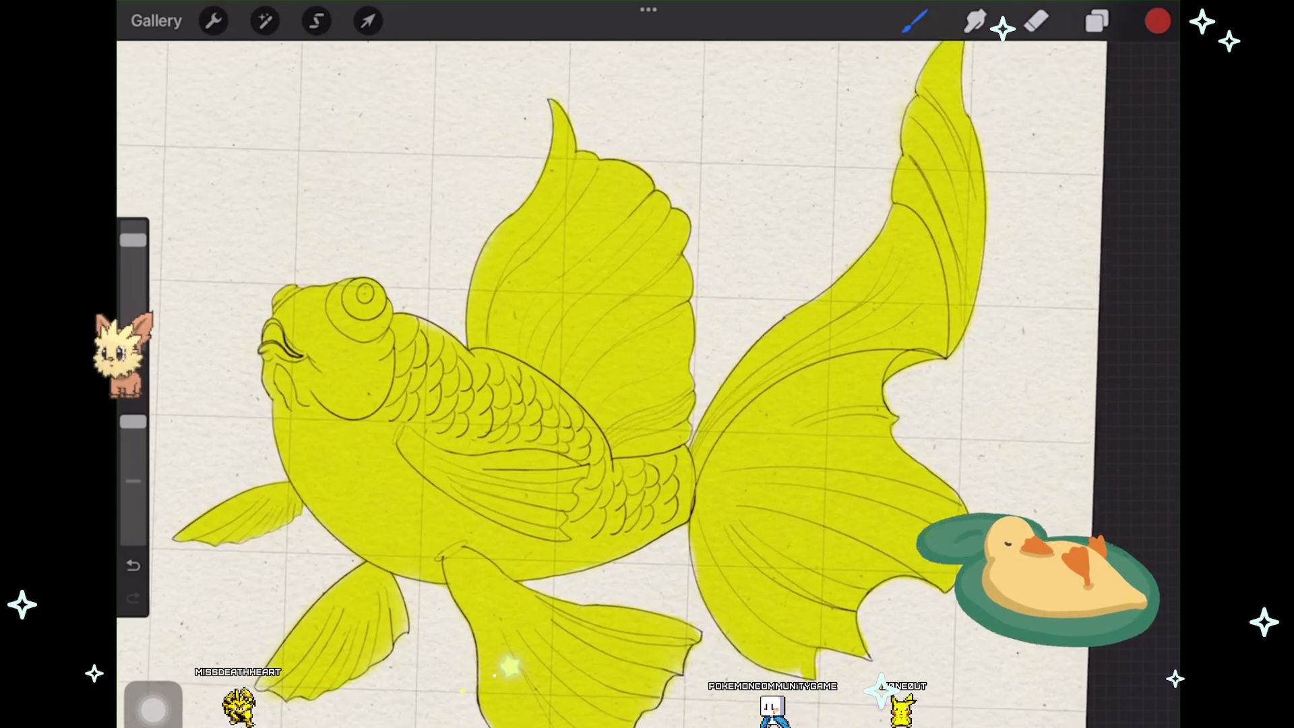
pyautogui.scroll(3, 370, 433)
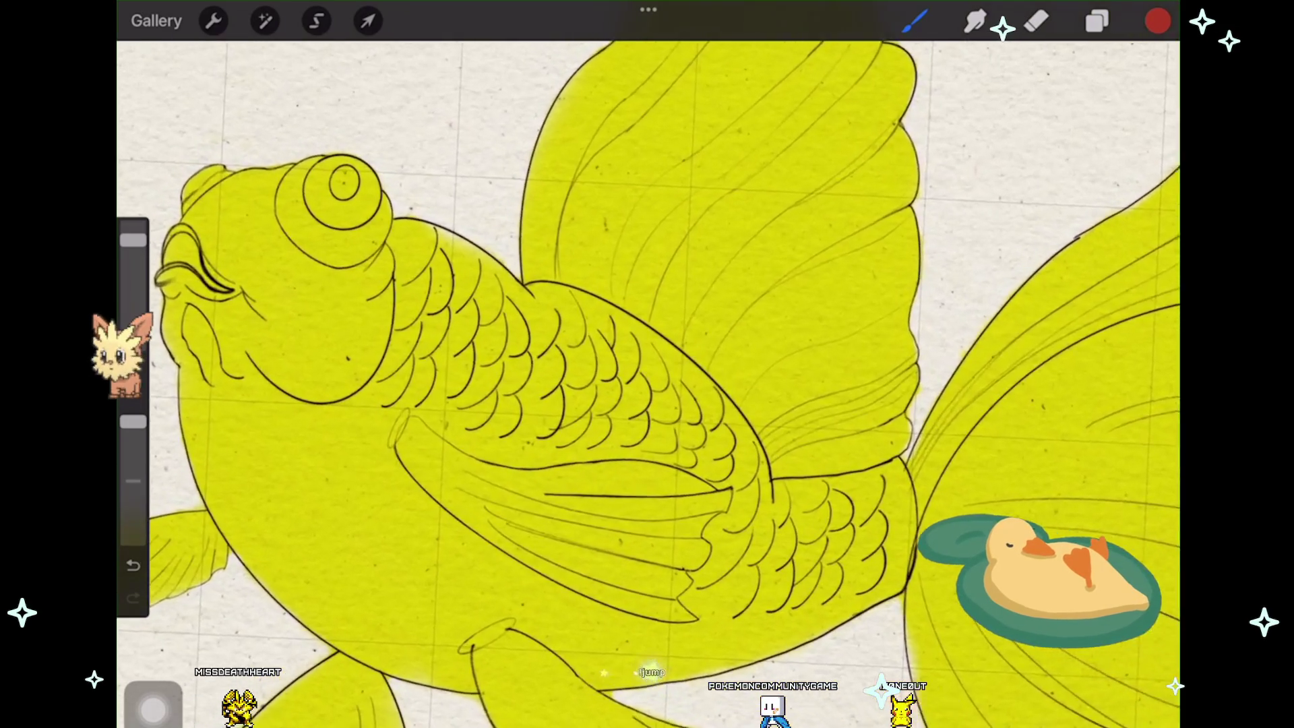
# Step: Airbrush red-brown patches at the left and lower-left fin bases, undoing the misplaced pectoral stroke
pyautogui.moveTo(415, 446); pyautogui.dragTo(517, 510)
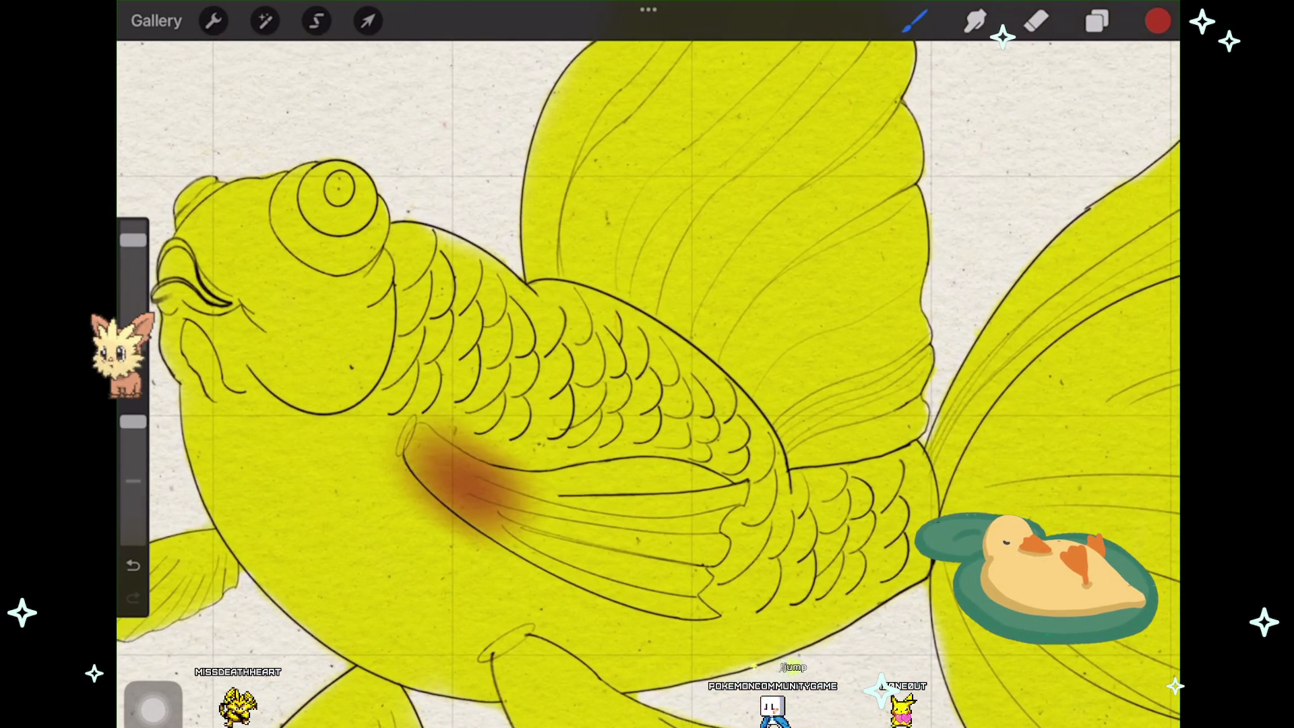
pyautogui.hotkey('ctrl', 'z')
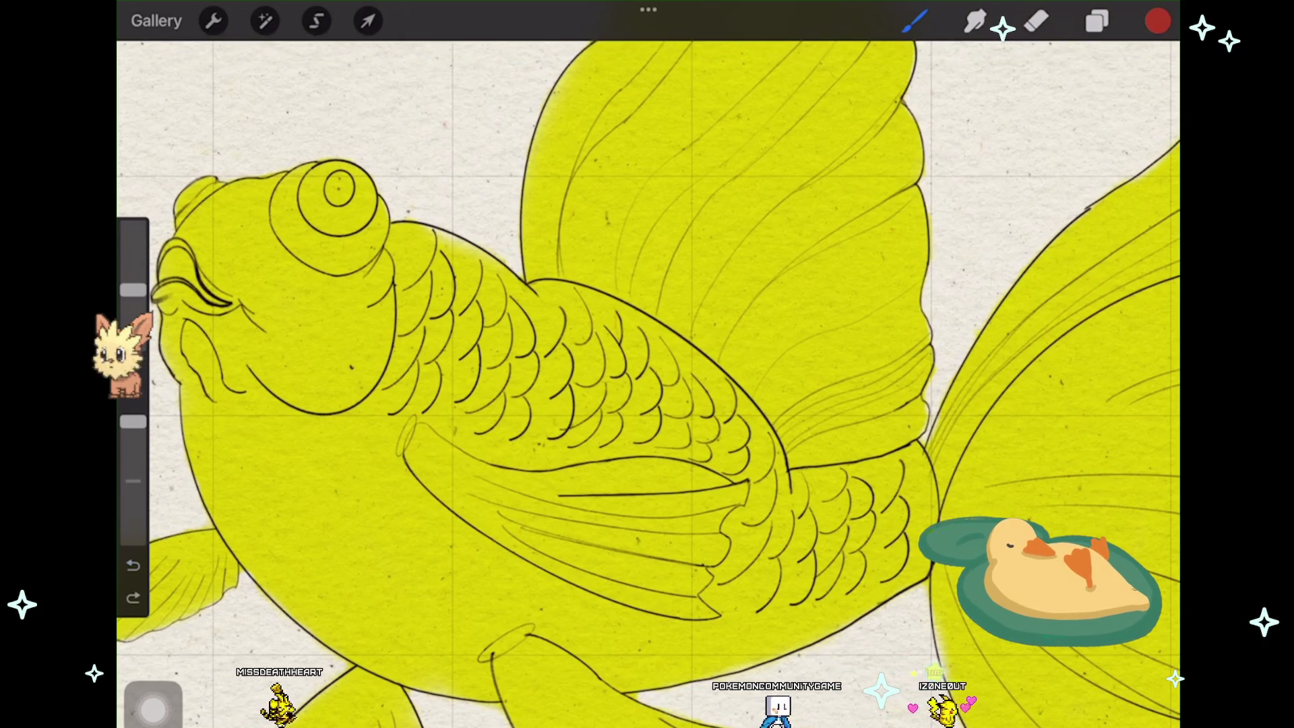
pyautogui.scroll(-1, 648, 385)
pyautogui.scroll(-1, 647, 384)
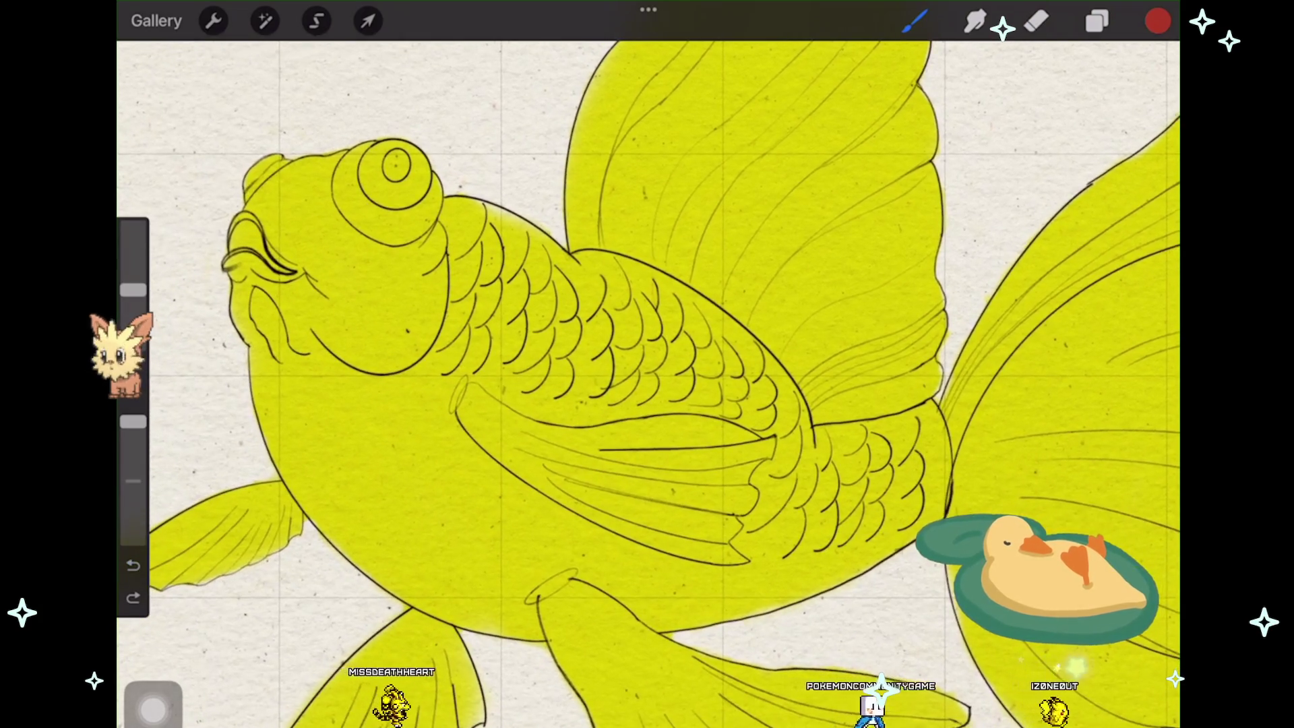
pyautogui.scroll(-1, 647, 384)
pyautogui.scroll(2, 647, 385)
pyautogui.moveTo(445, 429)
pyautogui.mouseDown()
pyautogui.moveTo(419, 405)
pyautogui.moveTo(377, 409)
pyautogui.mouseUp()
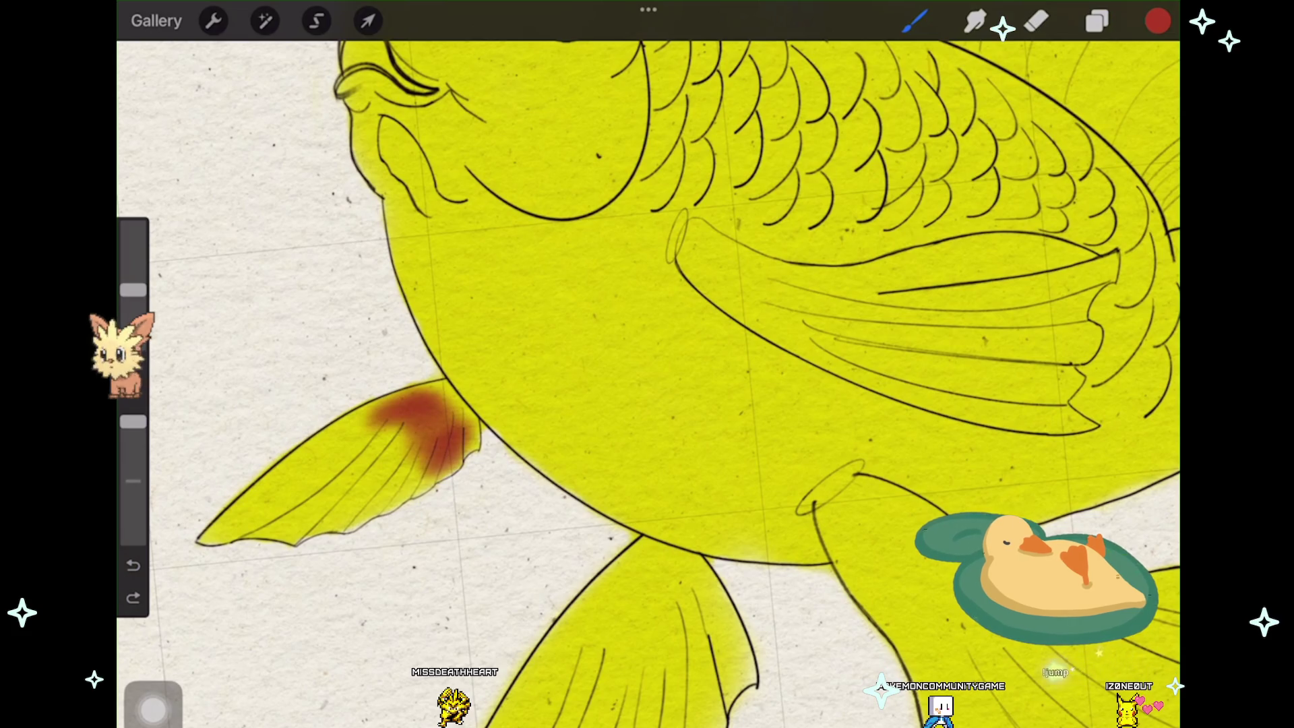
pyautogui.scroll(-1, 647, 384)
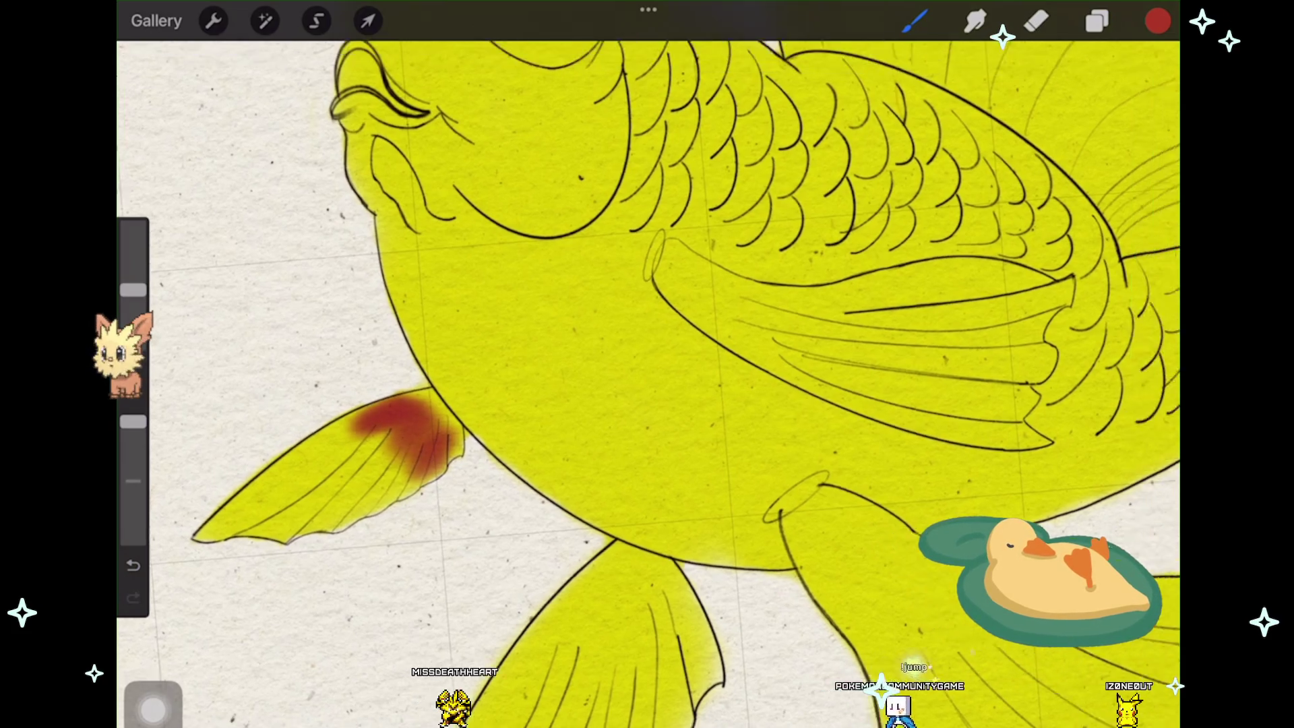
pyautogui.scroll(-1, 647, 384)
pyautogui.scroll(-1, 648, 384)
pyautogui.scroll(-2, 647, 384)
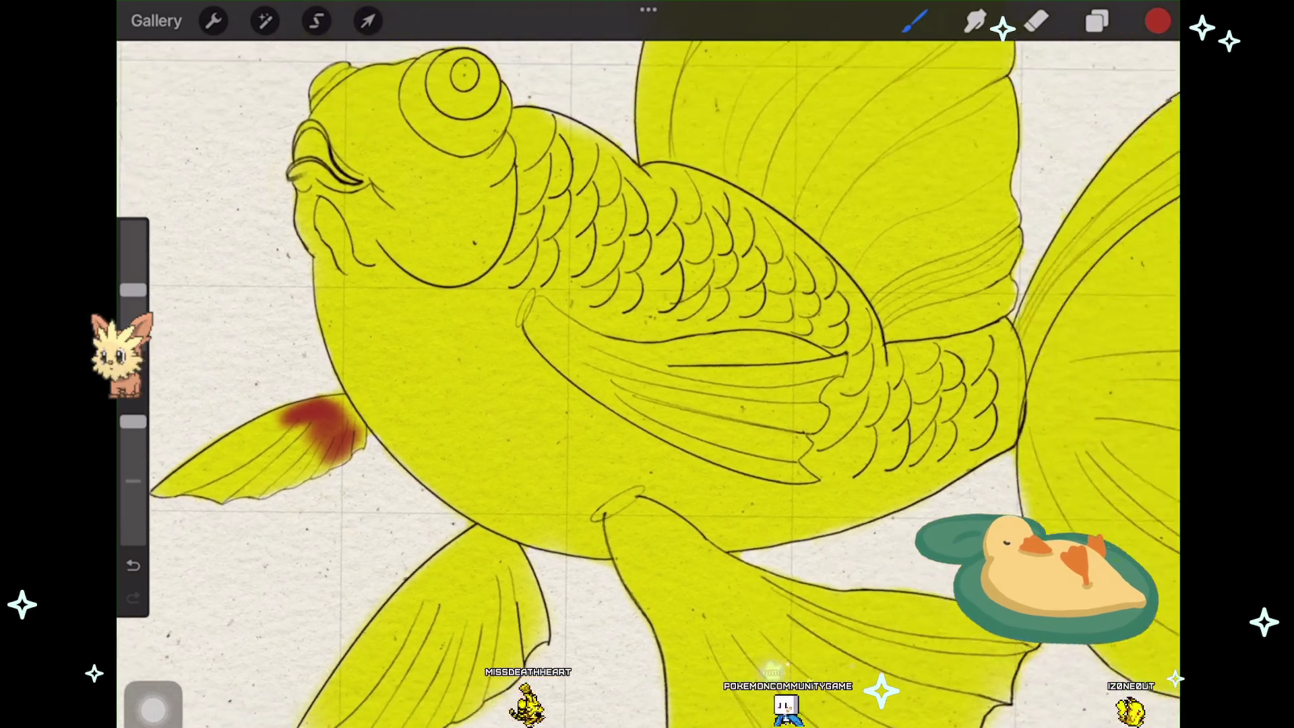
pyautogui.scroll(1, 647, 384)
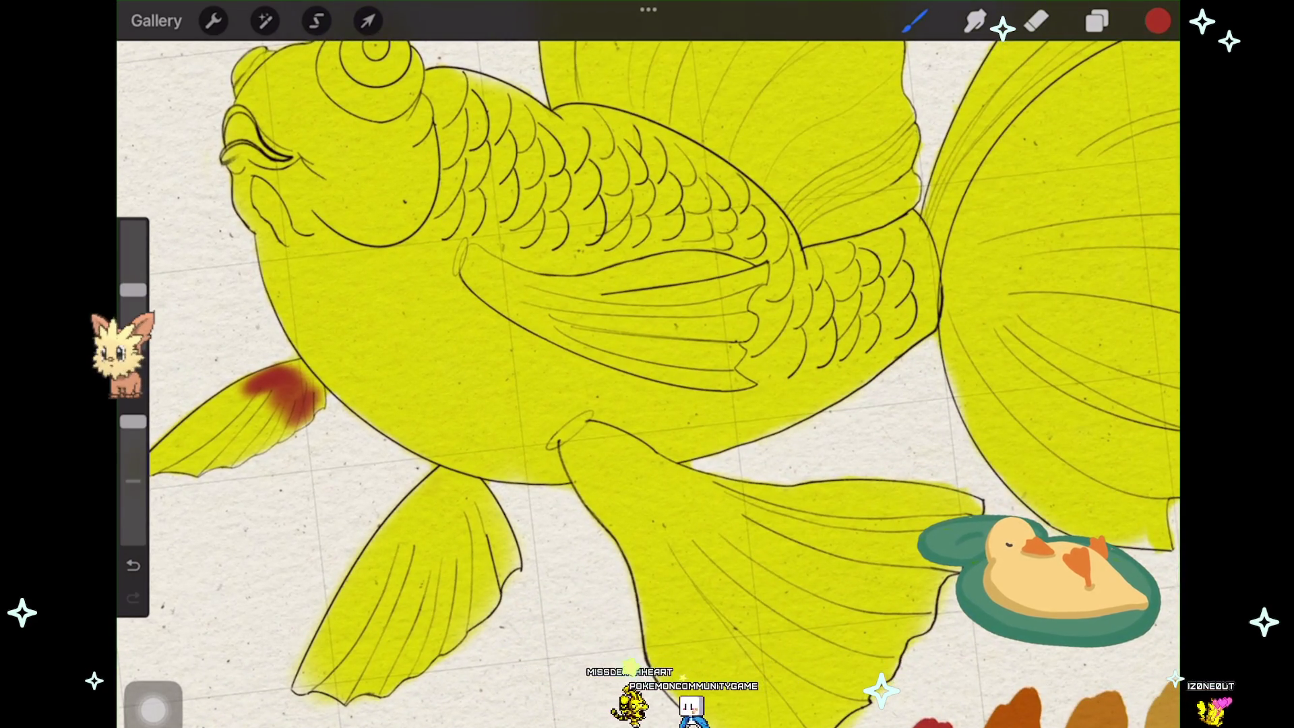
pyautogui.moveTo(445, 482)
pyautogui.mouseDown()
pyautogui.moveTo(379, 567)
pyautogui.moveTo(490, 529)
pyautogui.mouseUp()
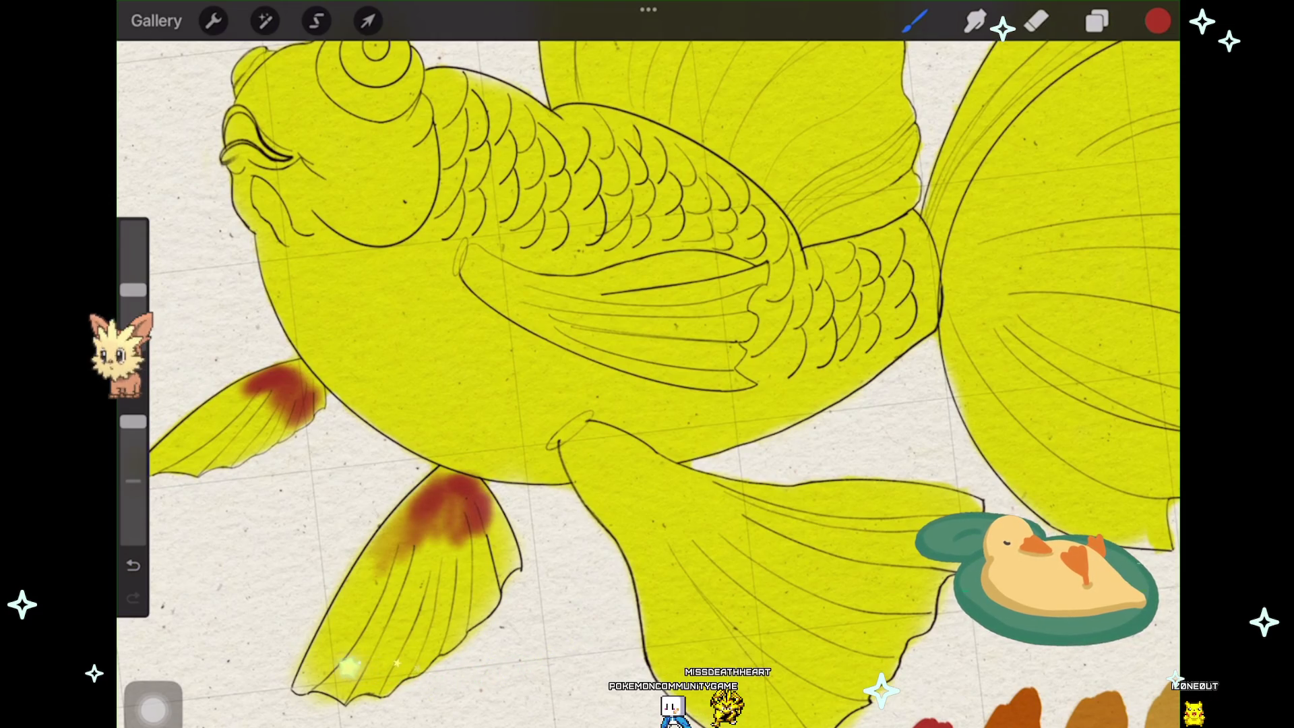
pyautogui.scroll(-2, 647, 384)
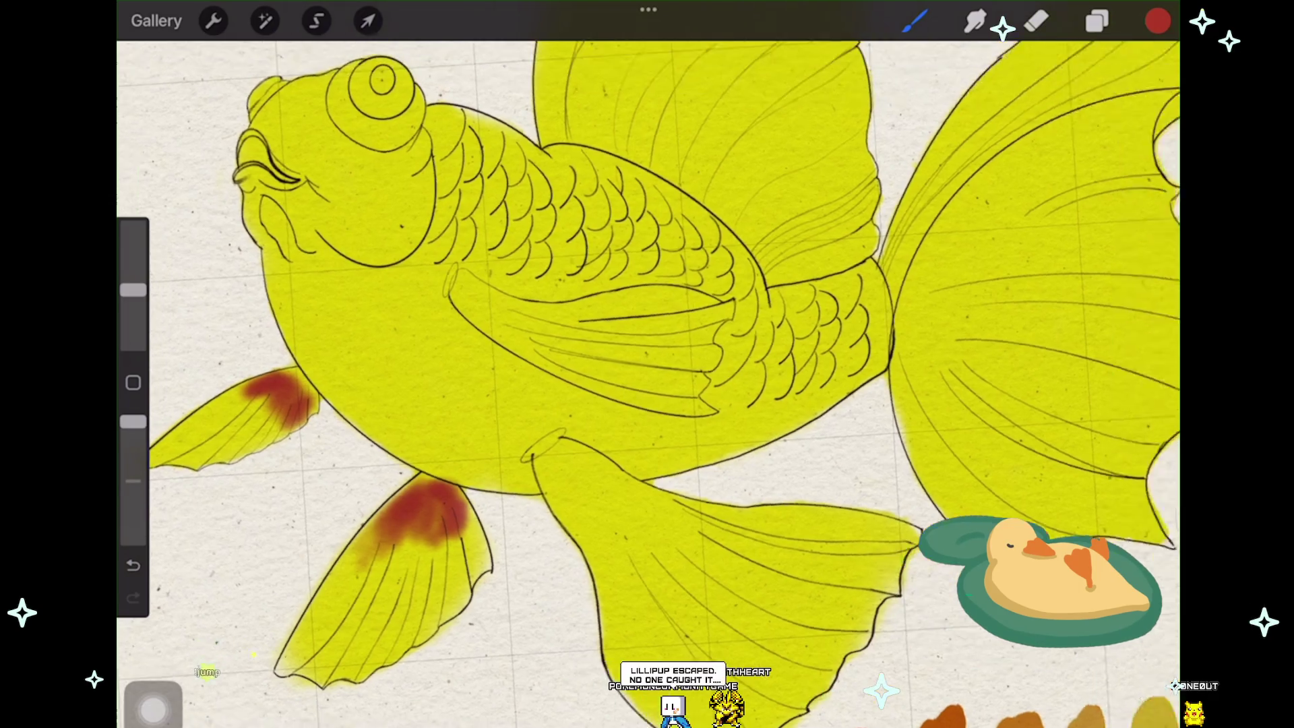
pyautogui.scroll(-2, 647, 385)
pyautogui.scroll(-1, 648, 384)
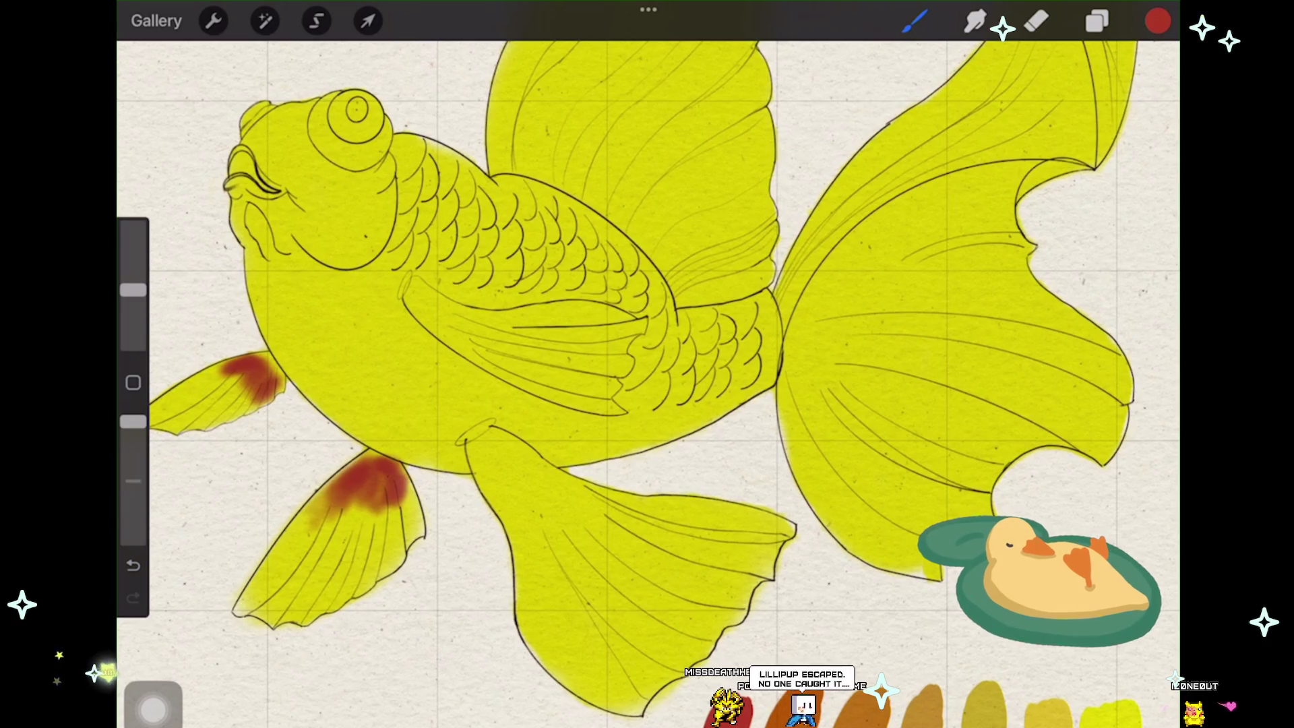
# Step: Shade the top of the lower-middle fin with a red-brown patch
pyautogui.moveTo(471, 447)
pyautogui.mouseDown()
pyautogui.moveTo(518, 510)
pyautogui.moveTo(531, 437)
pyautogui.mouseUp()
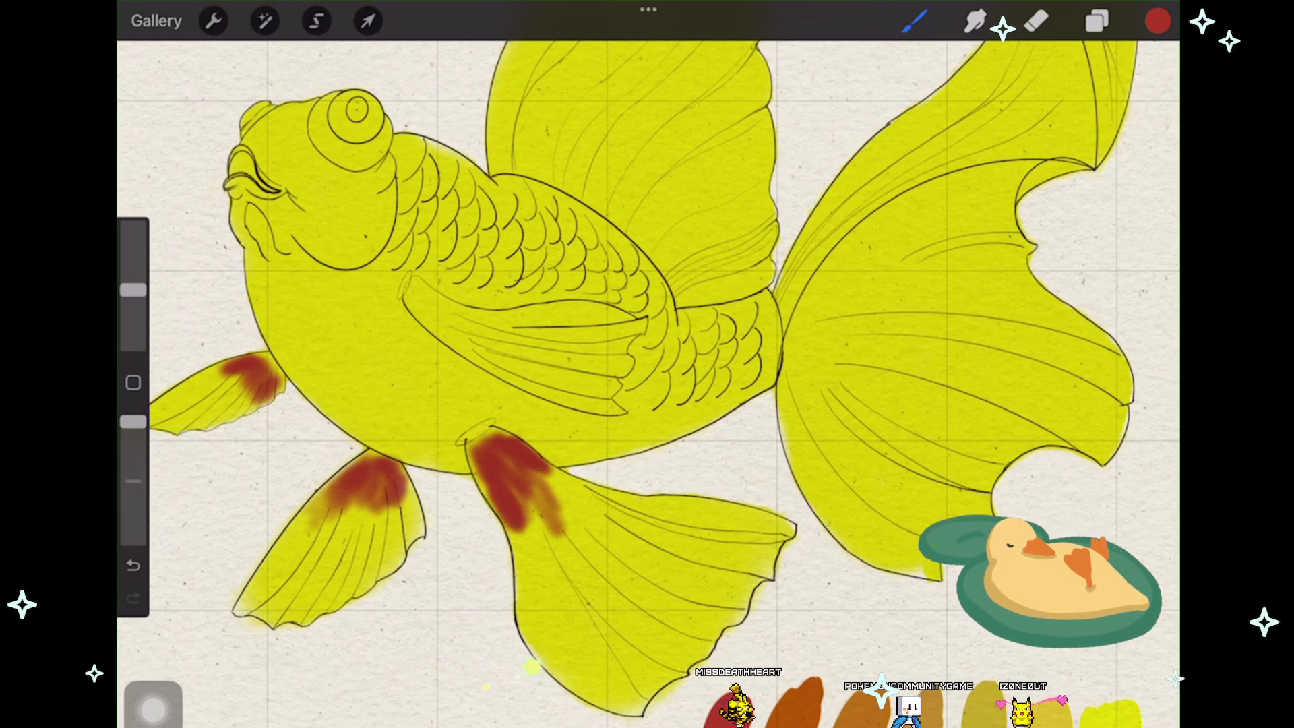
pyautogui.moveTo(526, 460); pyautogui.dragTo(577, 498)
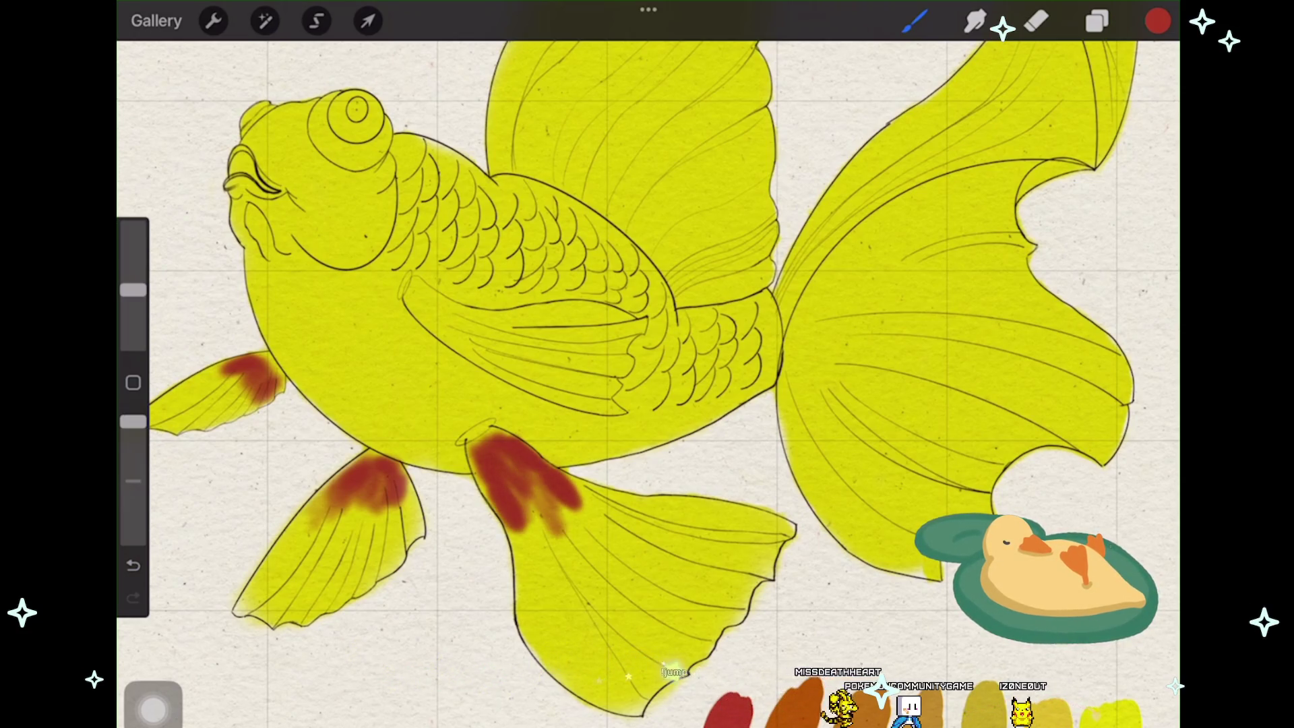
pyautogui.scroll(-2, 647, 385)
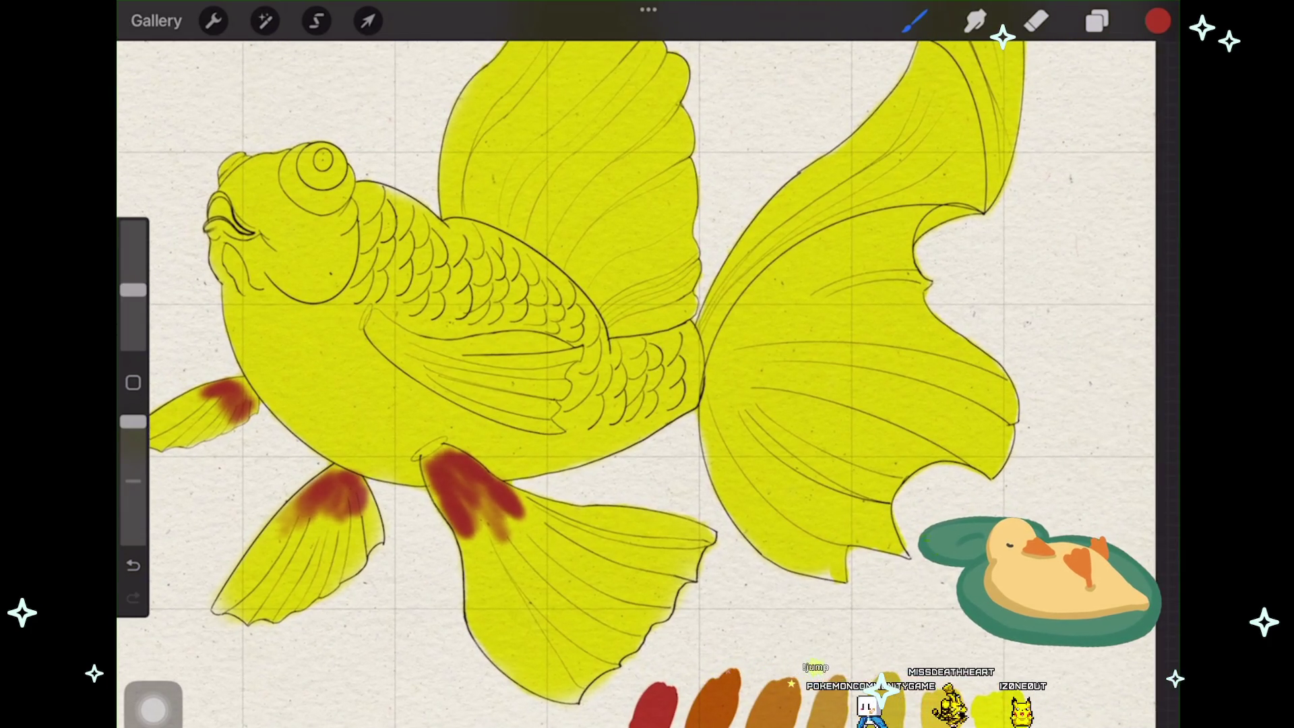
# Step: Undo a trial stroke on the tail fin and raise the brush size to 54%
pyautogui.moveTo(743, 345); pyautogui.dragTo(824, 244)
pyautogui.hotkey('ctrl', 'z')
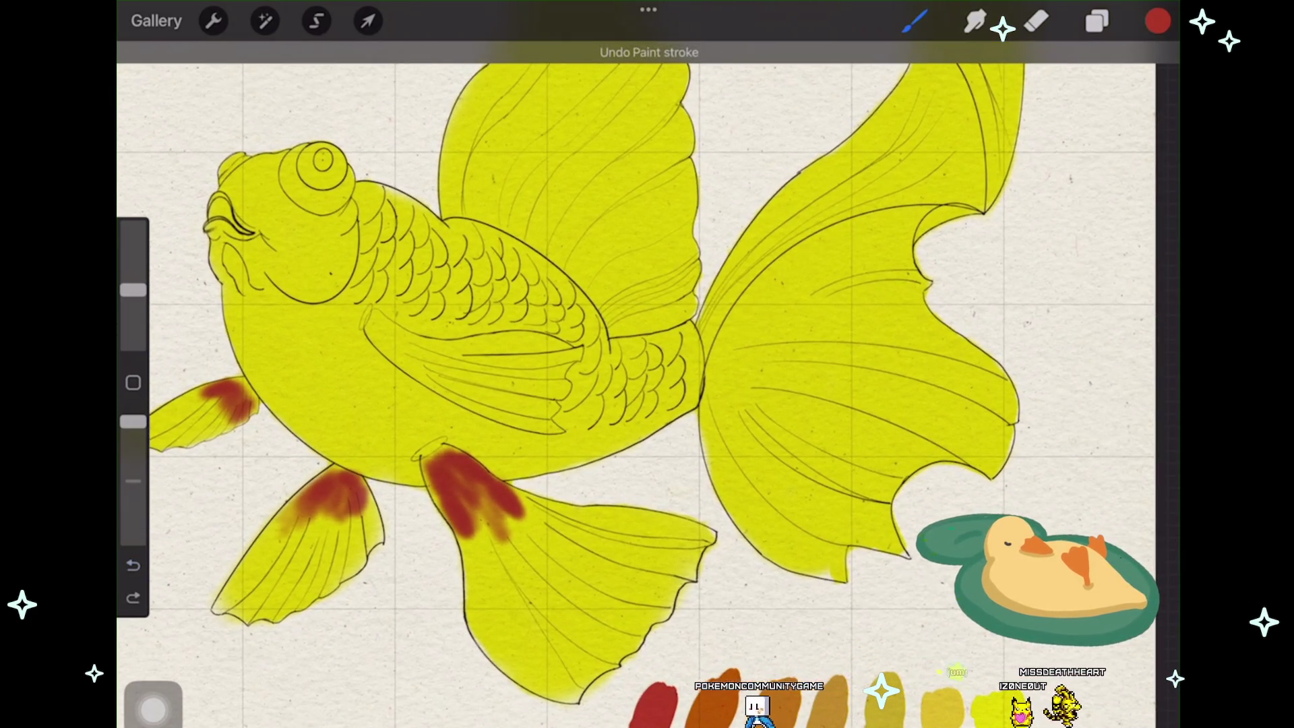
pyautogui.moveTo(133, 290); pyautogui.dragTo(132, 257)
# Step: Airbrush a broad red-brown patch on the tail fin, widening it toward the tail base
pyautogui.moveTo(867, 246); pyautogui.dragTo(779, 394)
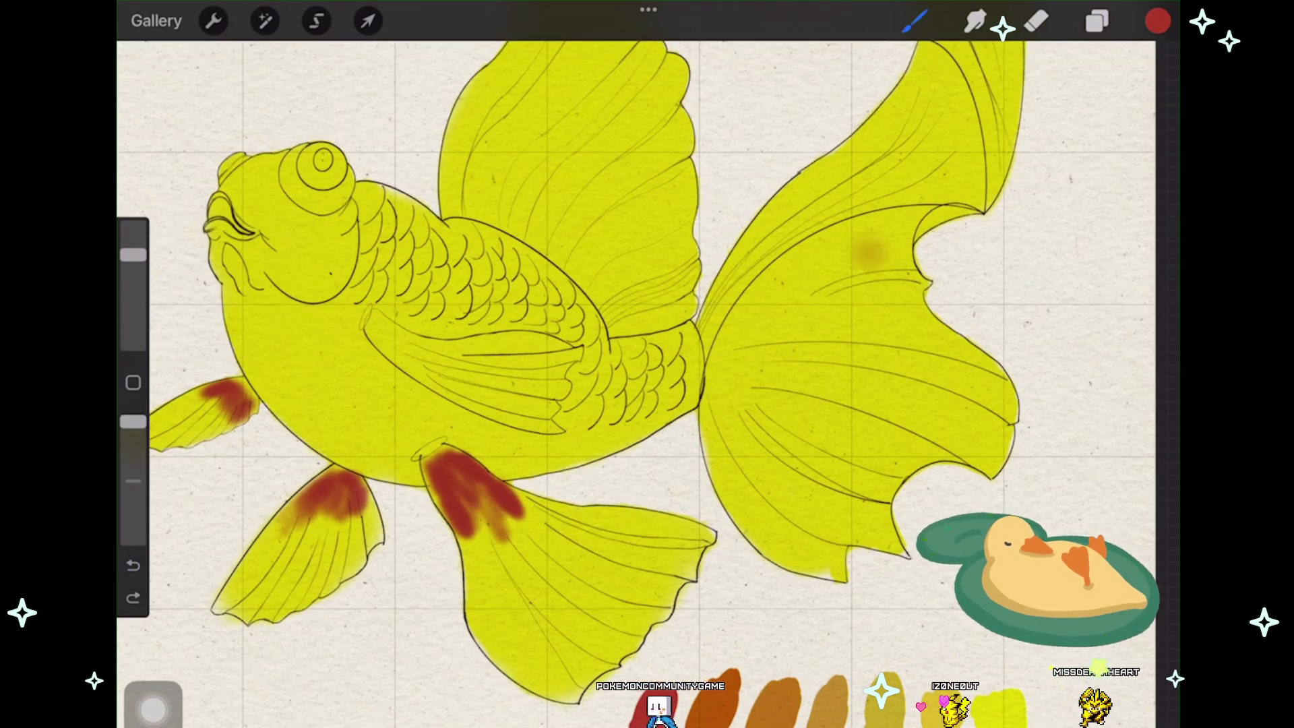
pyautogui.moveTo(859, 278)
pyautogui.mouseDown()
pyautogui.moveTo(789, 455)
pyautogui.moveTo(820, 500)
pyautogui.mouseUp()
pyautogui.moveTo(839, 425)
pyautogui.mouseDown()
pyautogui.moveTo(880, 213)
pyautogui.moveTo(759, 304)
pyautogui.mouseUp()
pyautogui.moveTo(849, 243); pyautogui.dragTo(738, 395)
pyautogui.moveTo(864, 264); pyautogui.dragTo(783, 435)
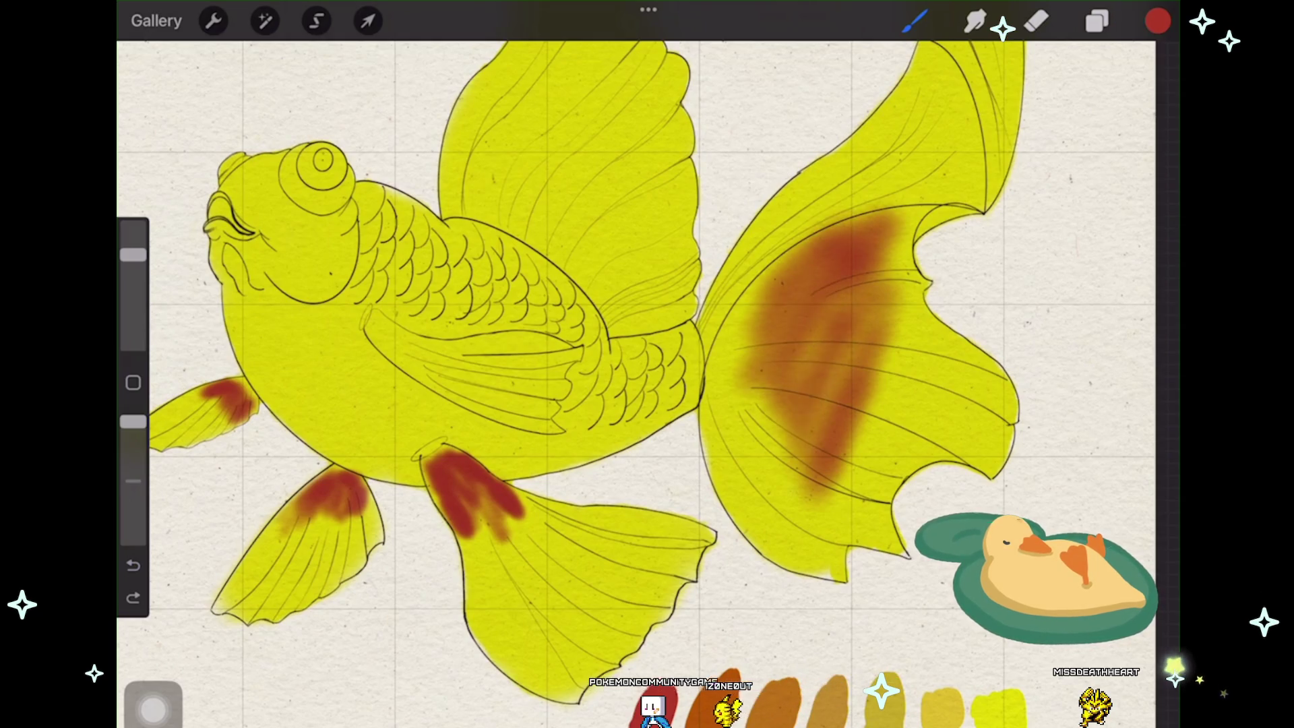
pyautogui.moveTo(854, 323)
pyautogui.mouseDown()
pyautogui.moveTo(769, 354)
pyautogui.moveTo(763, 485)
pyautogui.mouseUp()
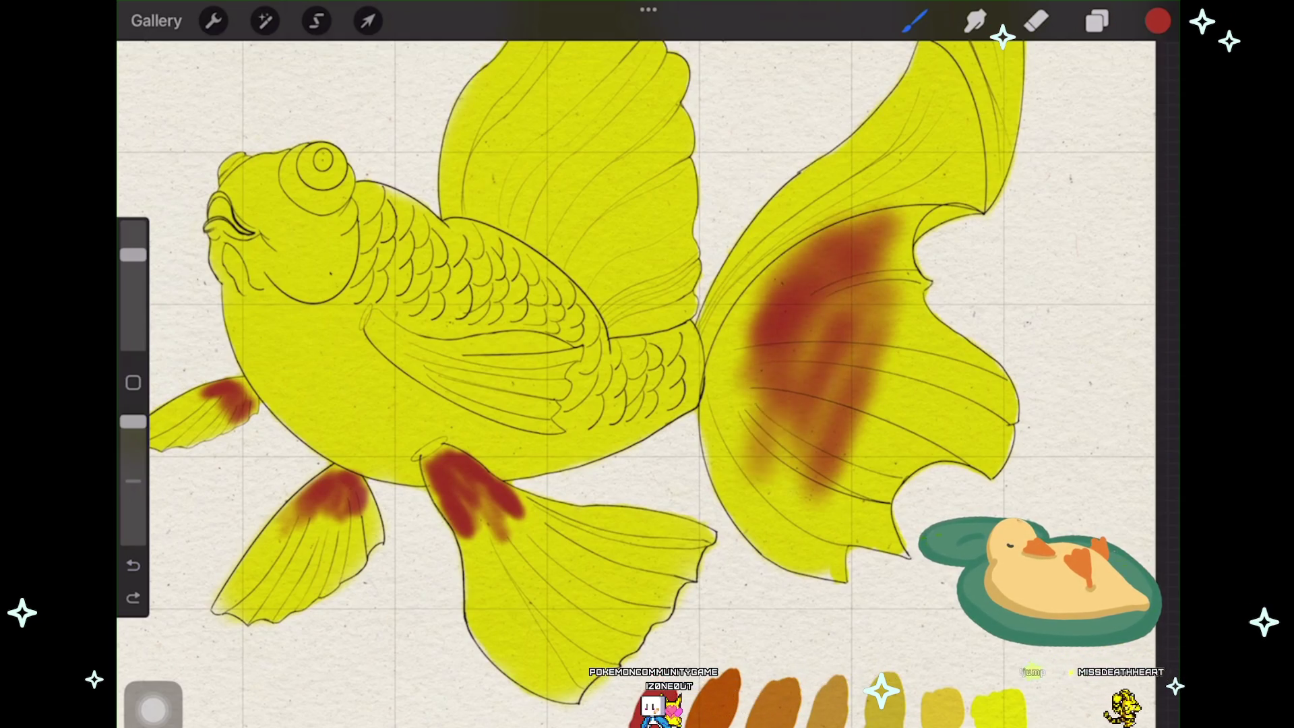
# Step: Deepen the red-brown along the tail fin's inner edge
pyautogui.moveTo(748, 334); pyautogui.dragTo(743, 511)
pyautogui.moveTo(804, 248); pyautogui.dragTo(738, 348)
pyautogui.moveTo(839, 223)
pyautogui.mouseDown()
pyautogui.moveTo(749, 314)
pyautogui.moveTo(713, 496)
pyautogui.mouseUp()
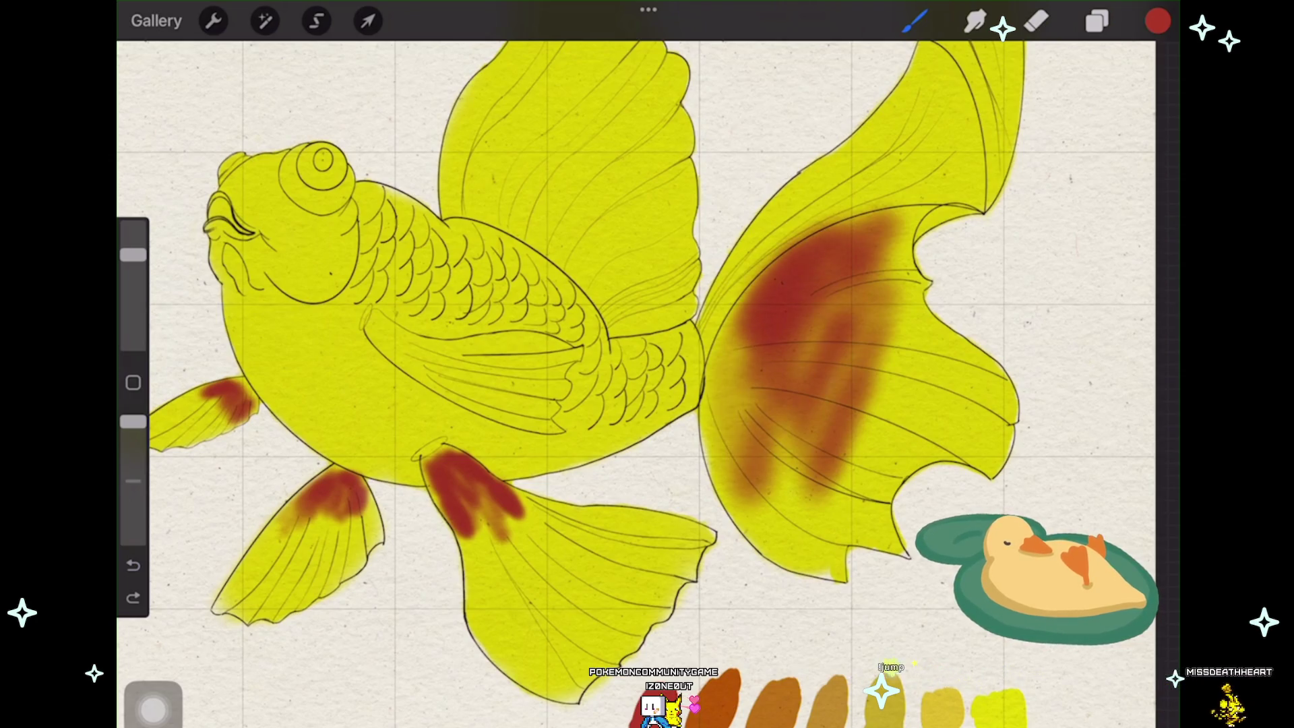
pyautogui.moveTo(738, 319)
pyautogui.mouseDown()
pyautogui.moveTo(722, 450)
pyautogui.moveTo(707, 460)
pyautogui.mouseUp()
pyautogui.moveTo(743, 293); pyautogui.dragTo(723, 510)
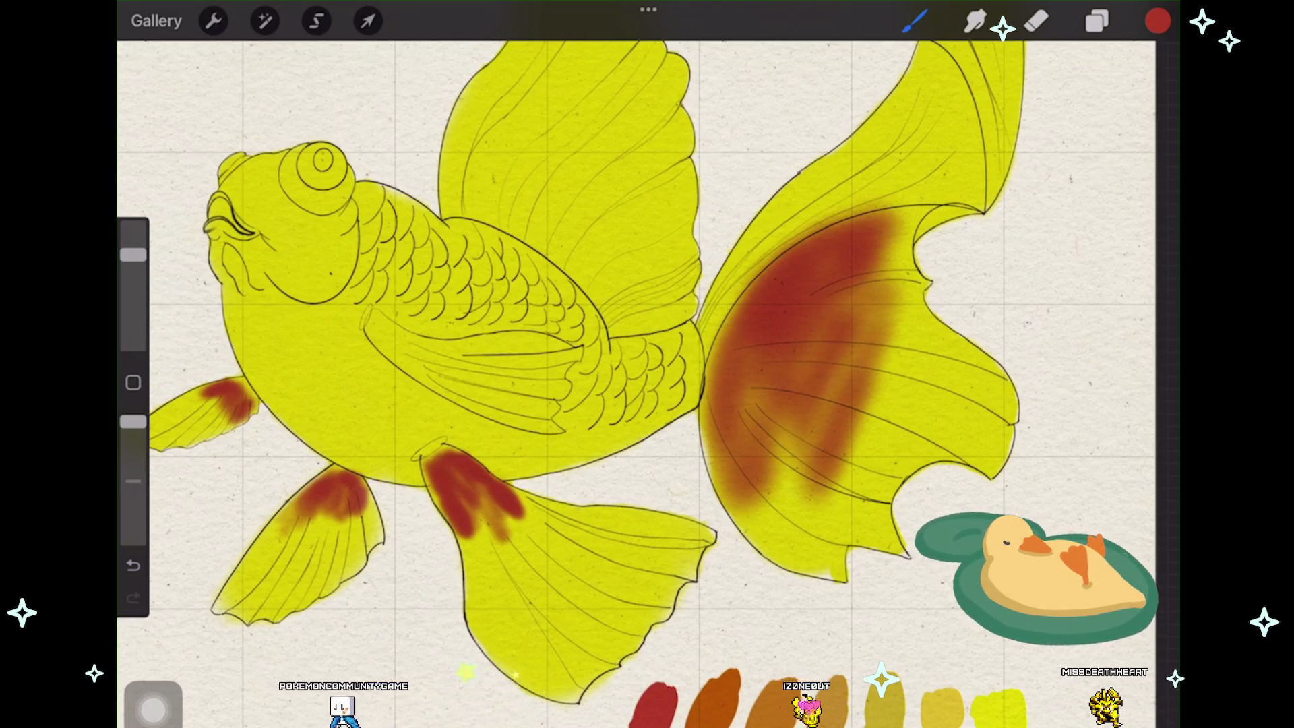
# Step: Extend the red-brown up the tail fin and over its upper lobe
pyautogui.moveTo(719, 348)
pyautogui.mouseDown()
pyautogui.moveTo(734, 278)
pyautogui.moveTo(809, 193)
pyautogui.mouseUp()
pyautogui.moveTo(739, 283); pyautogui.dragTo(855, 162)
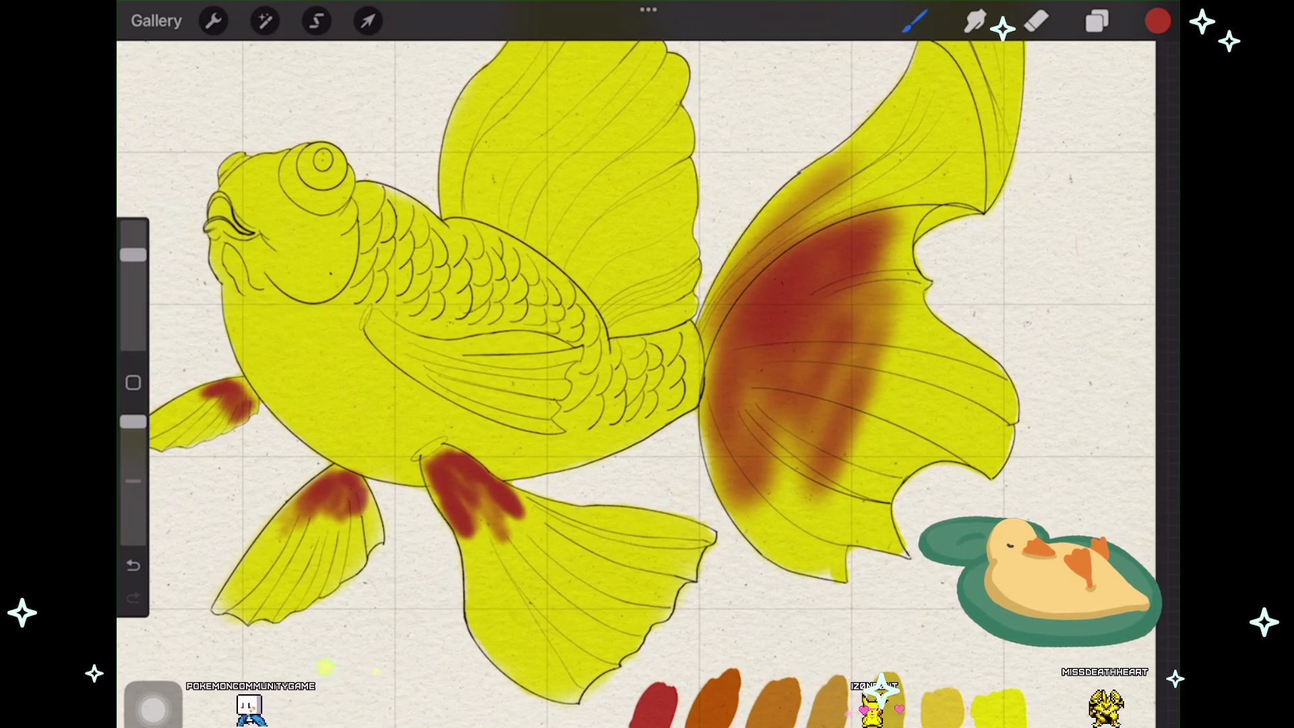
pyautogui.moveTo(753, 254); pyautogui.dragTo(854, 151)
pyautogui.moveTo(810, 223); pyautogui.dragTo(951, 142)
pyautogui.moveTo(880, 203); pyautogui.dragTo(971, 152)
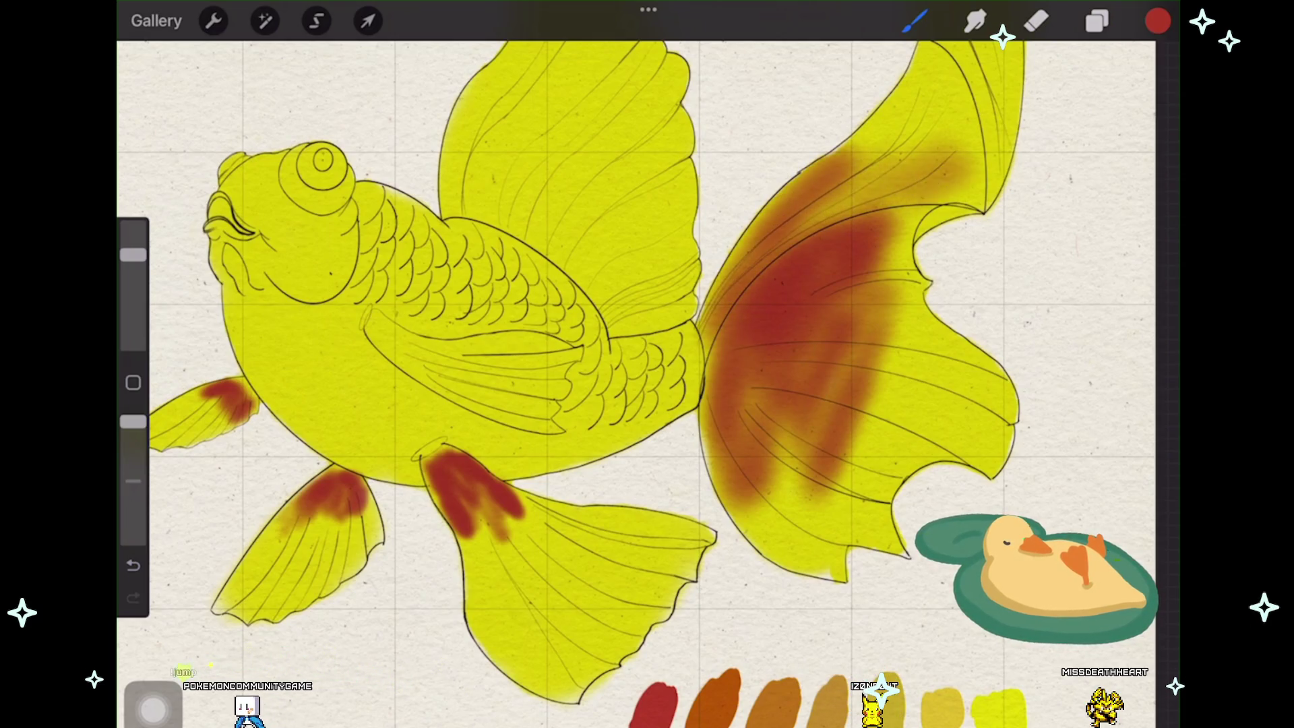
pyautogui.scroll(-2, 567, 384)
pyautogui.scroll(-1, 566, 384)
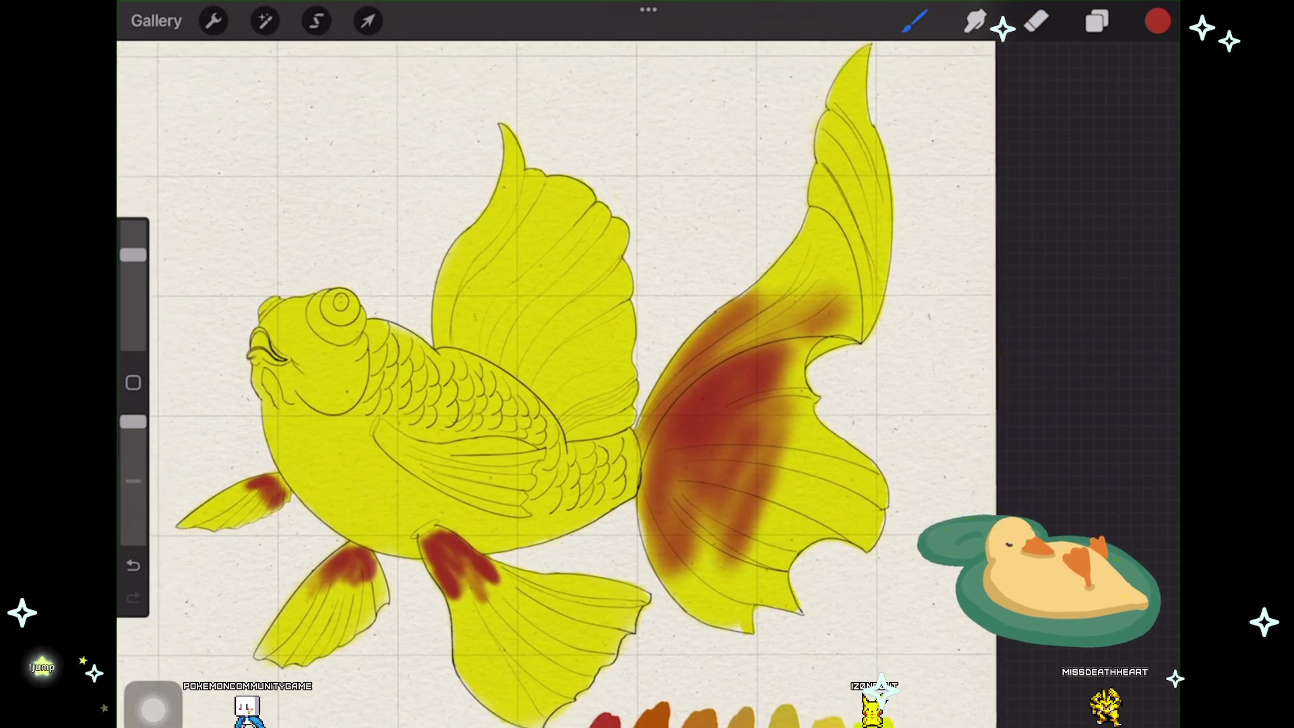
# Step: Airbrush extra red-brown strokes along the upper tail lobe to darken its patch
pyautogui.moveTo(860, 192); pyautogui.dragTo(871, 162)
pyautogui.moveTo(857, 323); pyautogui.dragTo(880, 192)
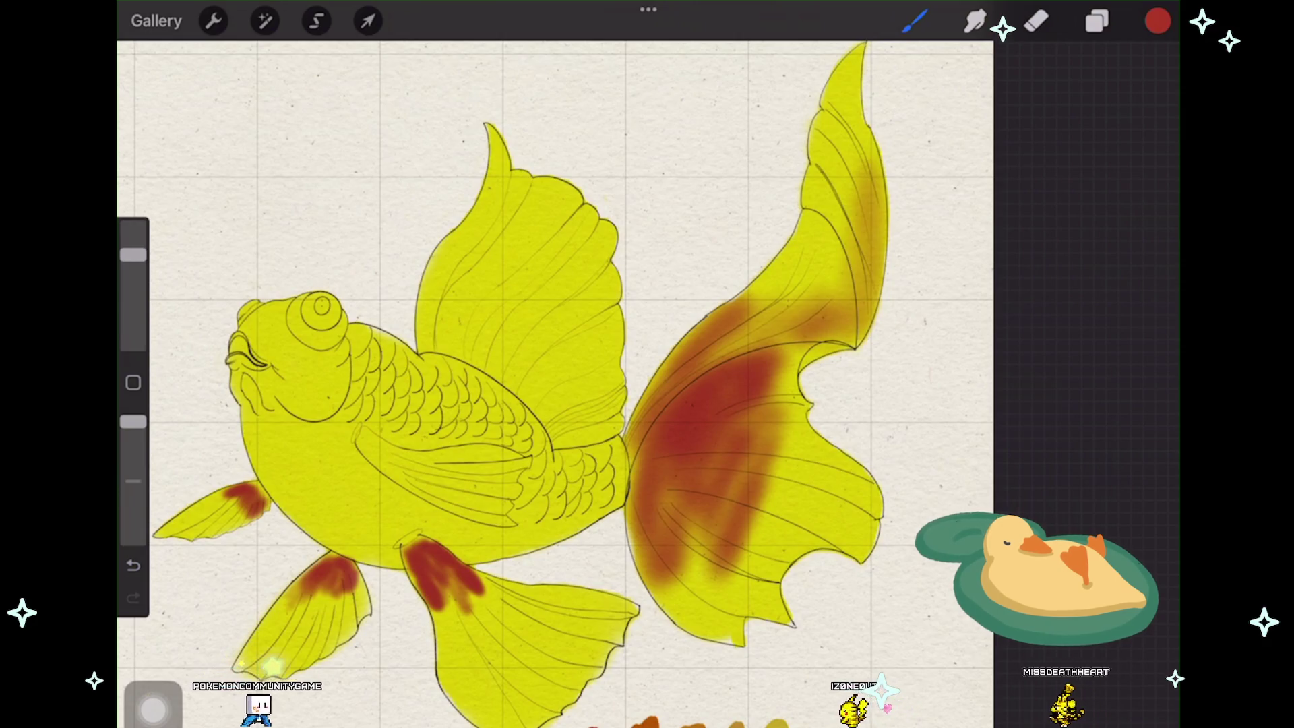
pyautogui.moveTo(707, 358); pyautogui.dragTo(858, 248)
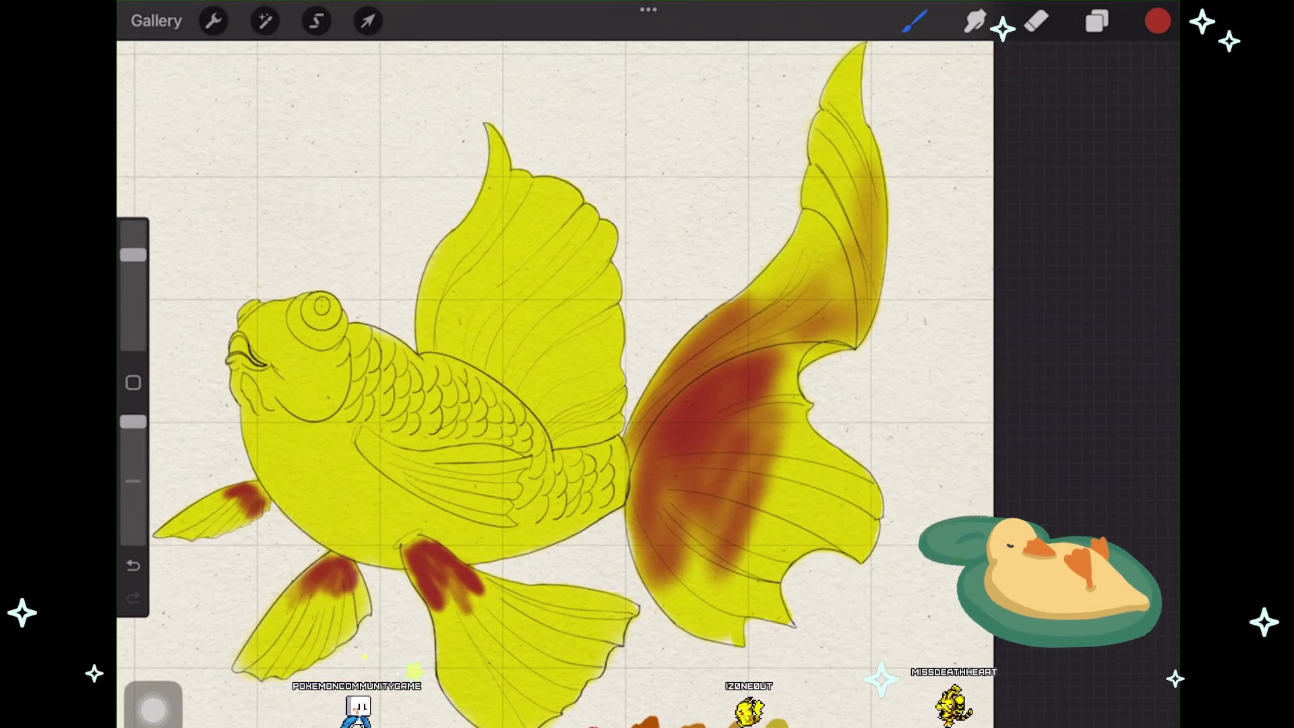
pyautogui.moveTo(753, 299); pyautogui.dragTo(839, 217)
pyautogui.moveTo(820, 328); pyautogui.dragTo(867, 227)
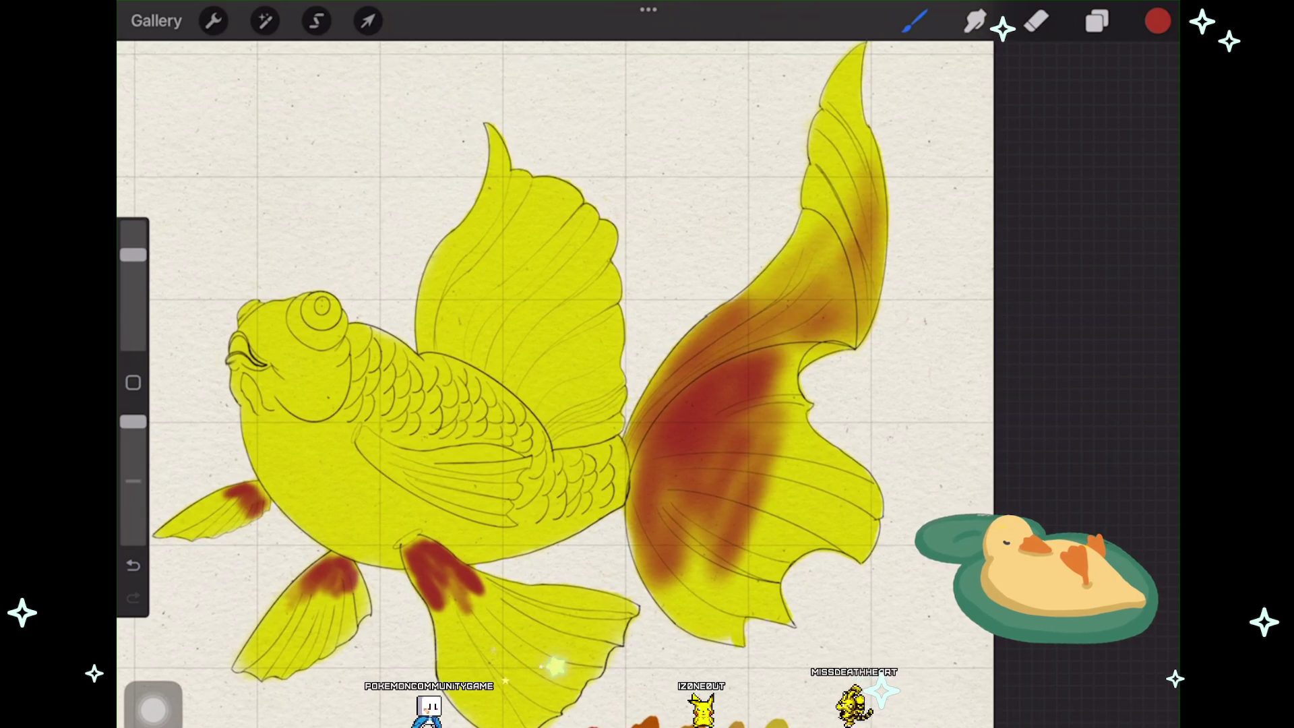
pyautogui.moveTo(754, 349); pyautogui.dragTo(821, 299)
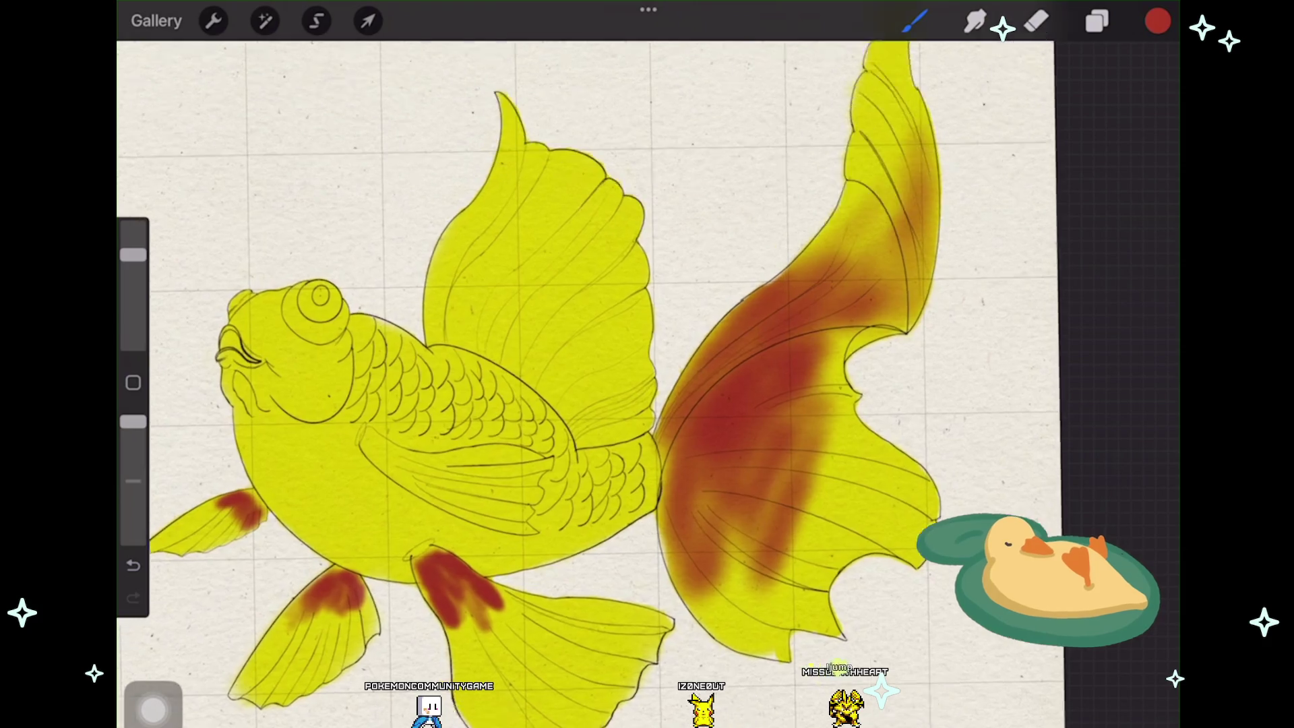
pyautogui.scroll(2, 349, 384)
# Step: Airbrush a darker red-brown stroke down the dorsal fin's front edge, redoing the first attempt
pyautogui.moveTo(518, 119)
pyautogui.mouseDown()
pyautogui.moveTo(475, 188)
pyautogui.moveTo(470, 267)
pyautogui.moveTo(490, 315)
pyautogui.mouseUp()
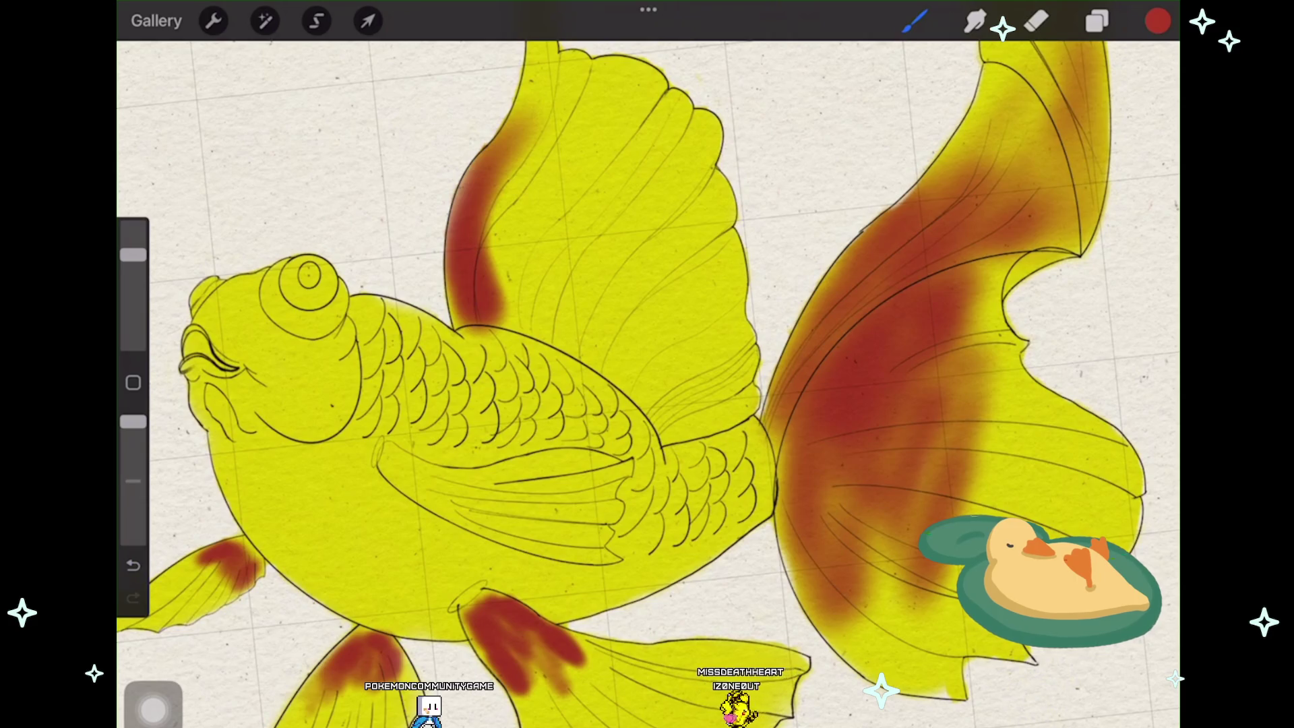
pyautogui.hotkey('ctrl', 'z')
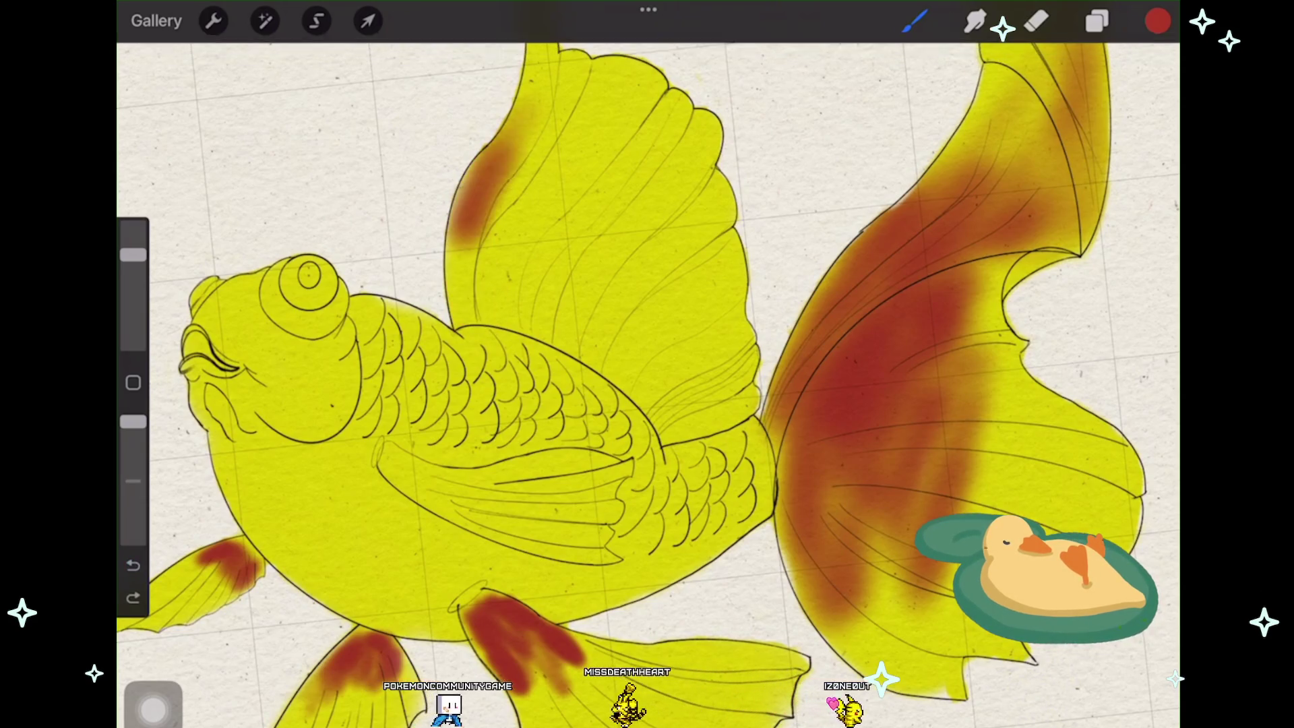
pyautogui.moveTo(511, 137); pyautogui.dragTo(467, 269)
pyautogui.moveTo(505, 193); pyautogui.dragTo(471, 339)
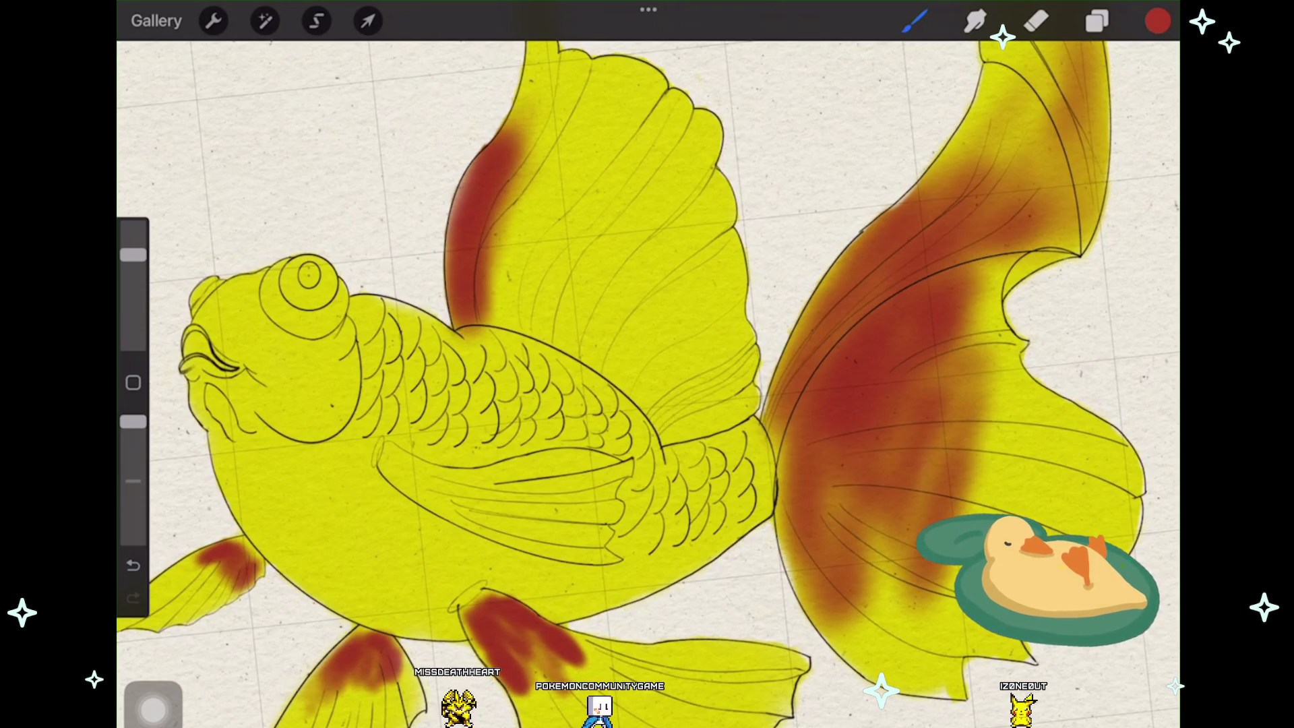
# Step: Paint red-brown along the dorsal fin base, redrawing until it snaps into a smooth arc
pyautogui.moveTo(480, 289); pyautogui.dragTo(552, 308)
pyautogui.moveTo(637, 380); pyautogui.dragTo(682, 430)
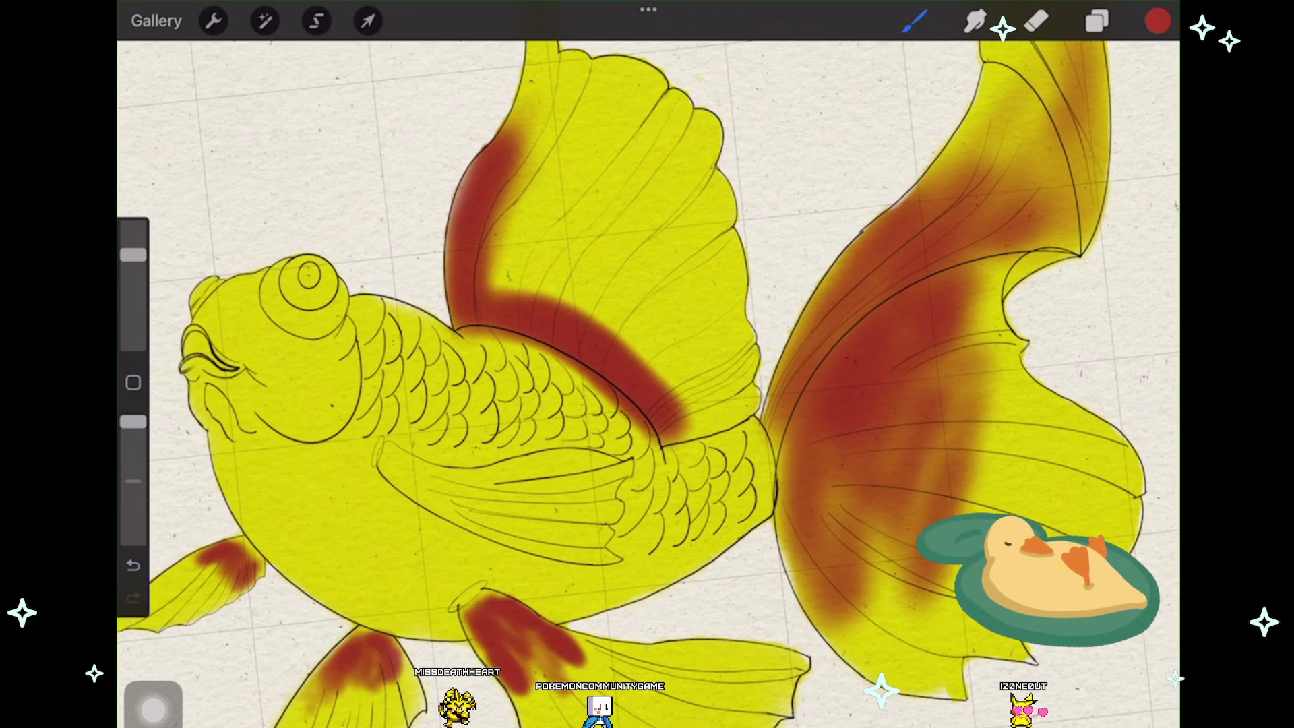
pyautogui.hotkey('ctrl', 'z')
pyautogui.moveTo(516, 298); pyautogui.dragTo(698, 429)
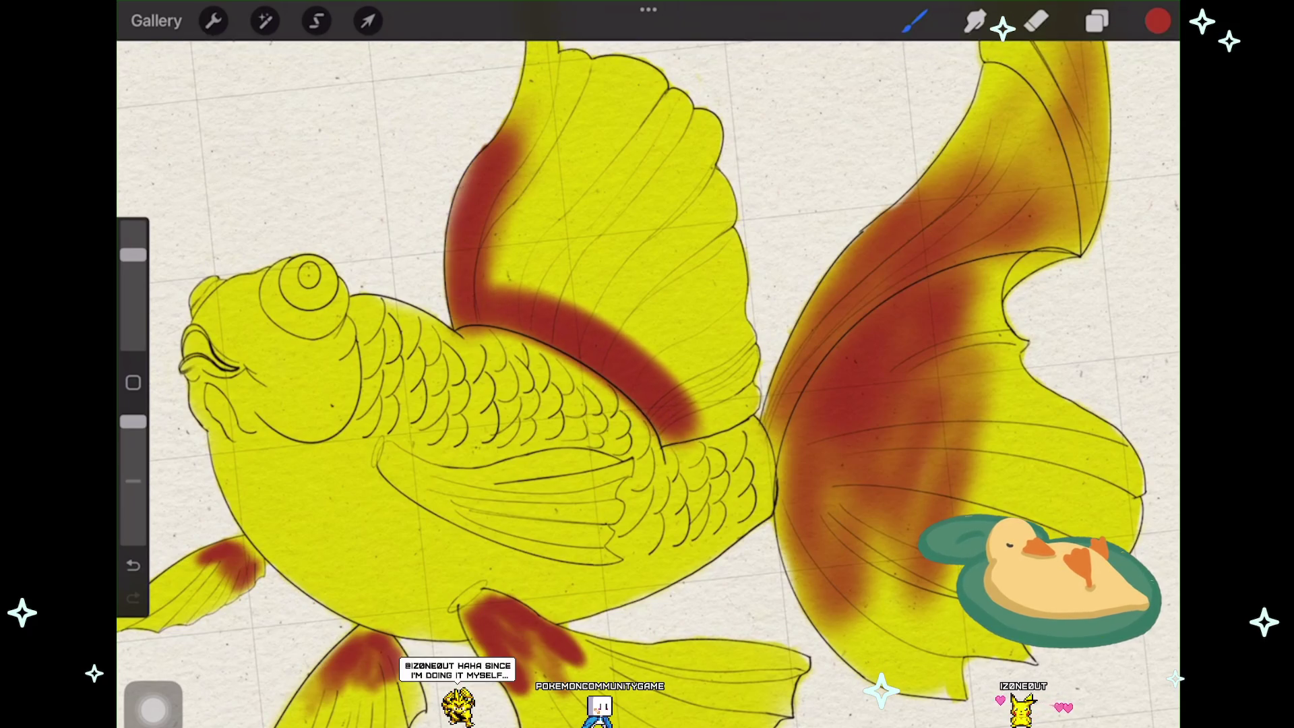
pyautogui.hotkey('ctrl', 'z')
pyautogui.moveTo(485, 289)
pyautogui.mouseDown()
pyautogui.moveTo(657, 375)
pyautogui.moveTo(672, 405)
pyautogui.mouseUp()
pyautogui.hotkey('ctrl', 'z')
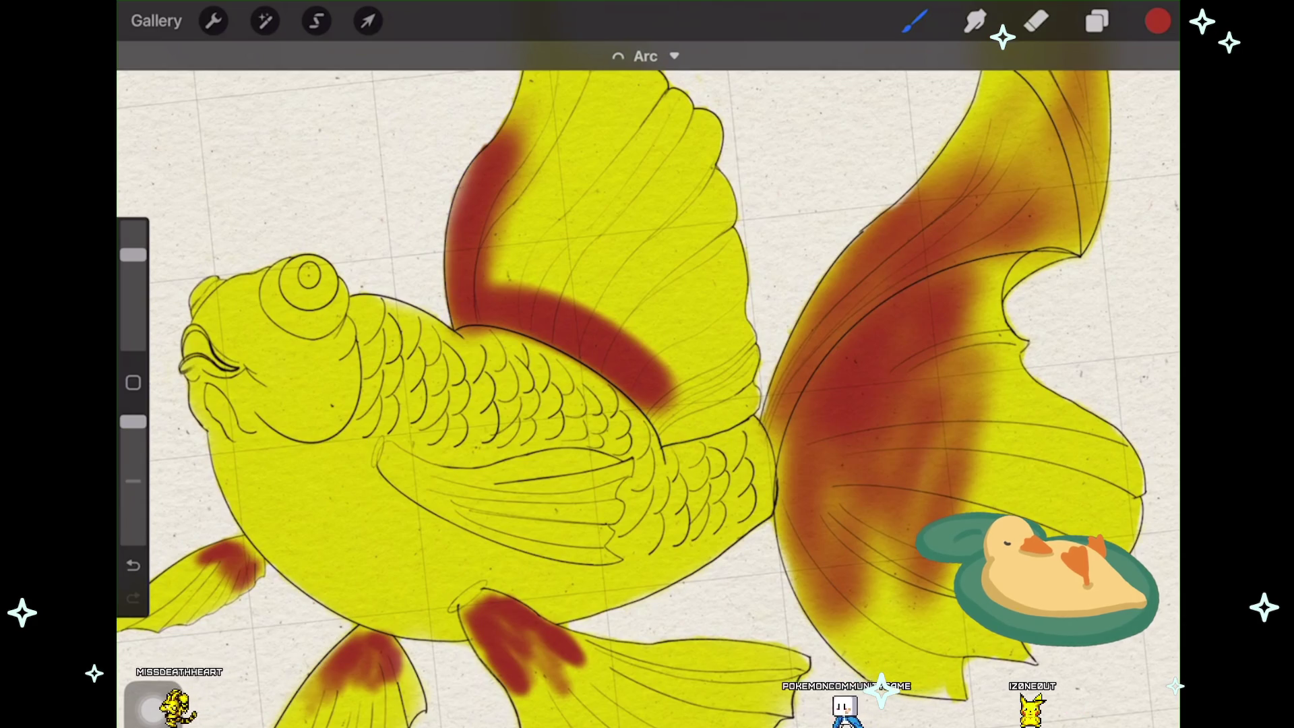
pyautogui.scroll(-3, 648, 395)
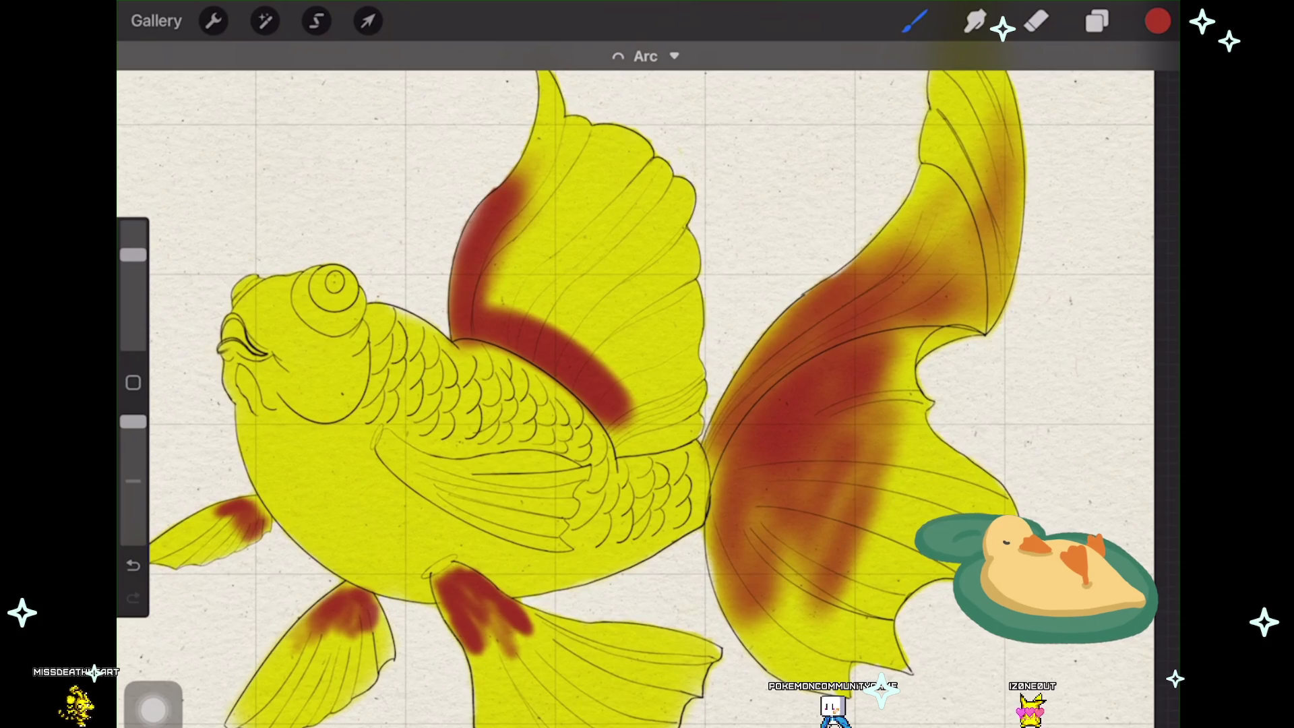
pyautogui.scroll(3, 647, 395)
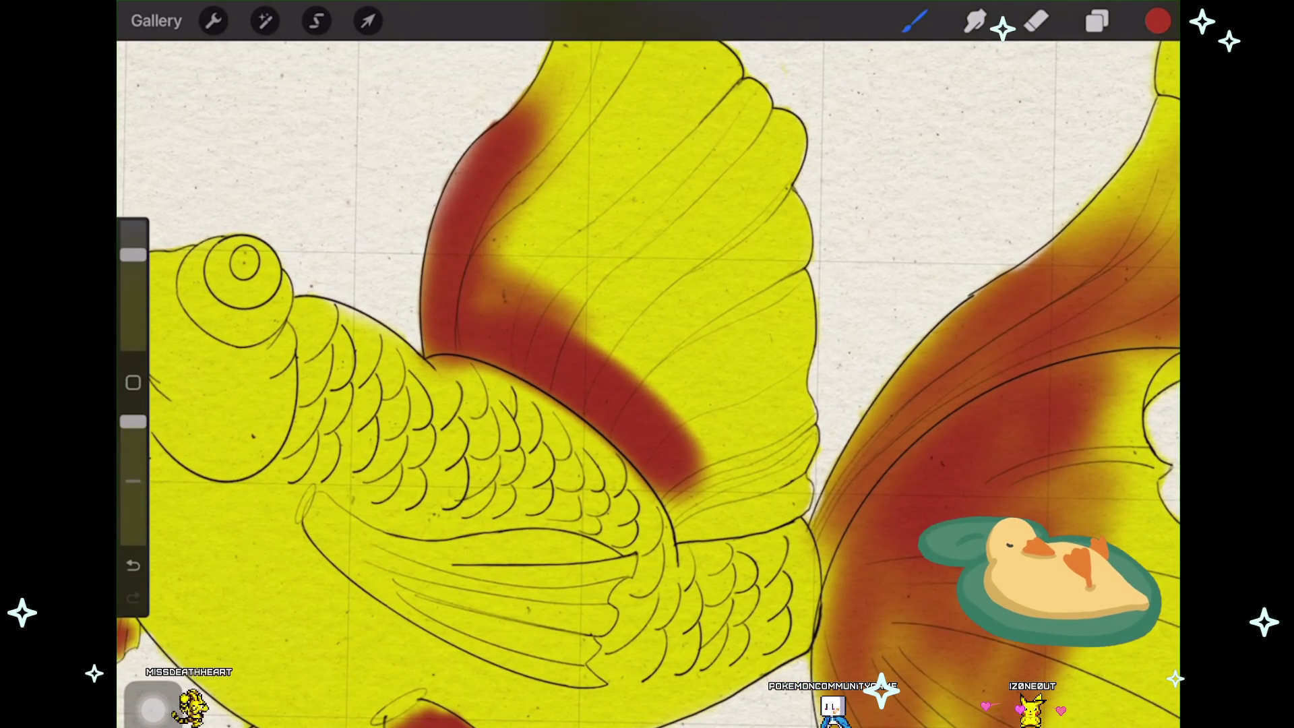
# Step: Widen the dorsal fin's red band with diagonal strokes spreading toward its rear
pyautogui.moveTo(486, 237); pyautogui.dragTo(673, 400)
pyautogui.moveTo(490, 213); pyautogui.dragTo(683, 399)
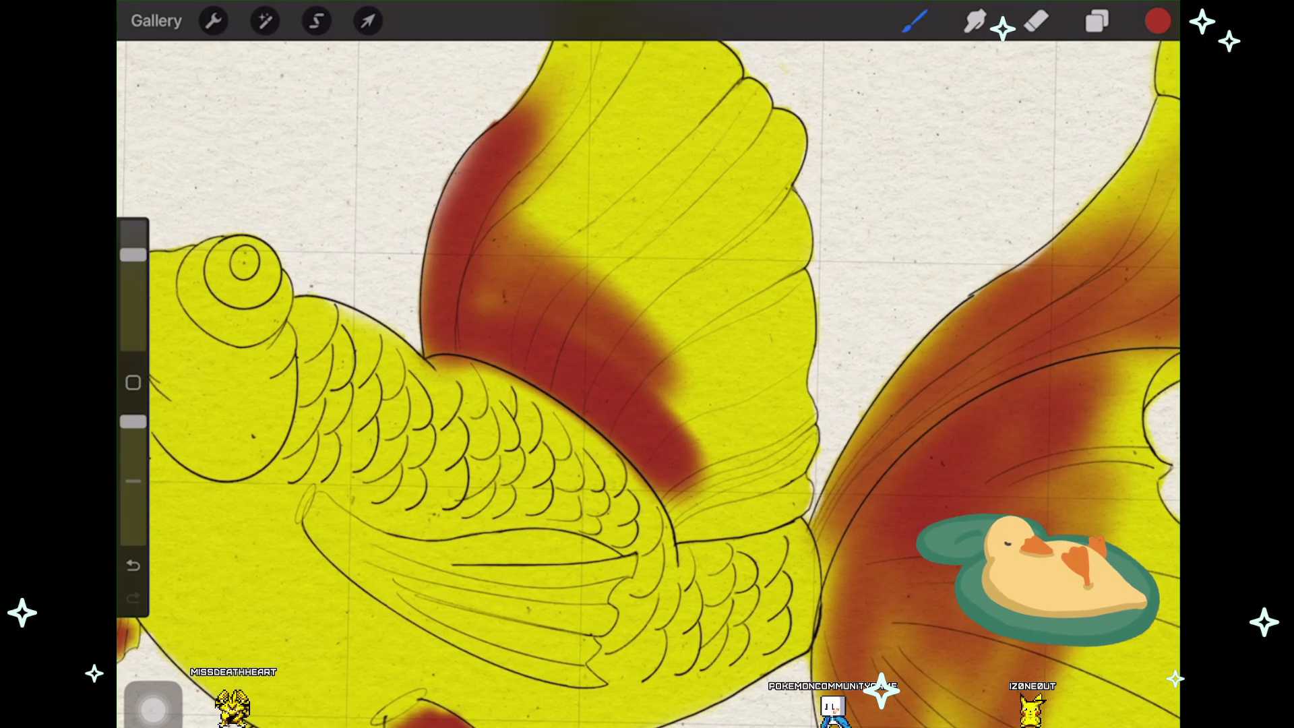
pyautogui.moveTo(527, 197); pyautogui.dragTo(638, 303)
pyautogui.moveTo(551, 182); pyautogui.dragTo(698, 374)
pyautogui.moveTo(511, 187); pyautogui.dragTo(642, 313)
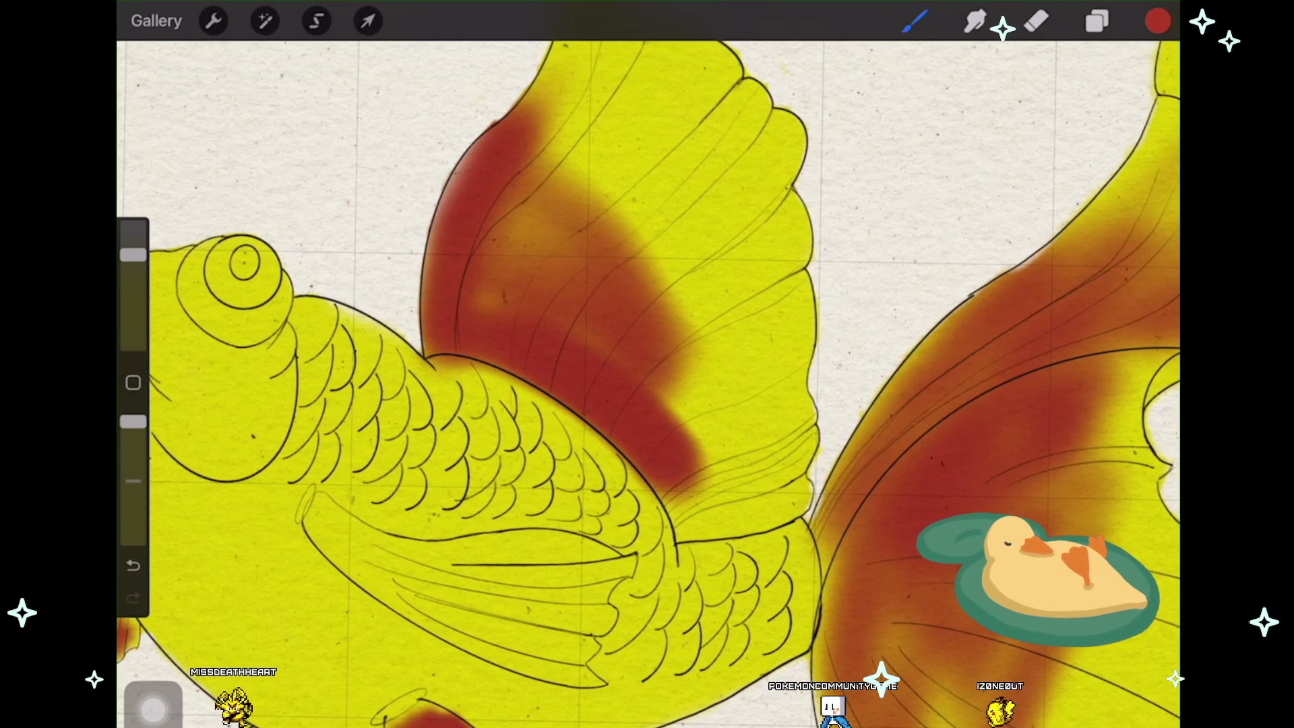
pyautogui.moveTo(531, 126); pyautogui.dragTo(736, 368)
pyautogui.moveTo(525, 91); pyautogui.dragTo(713, 279)
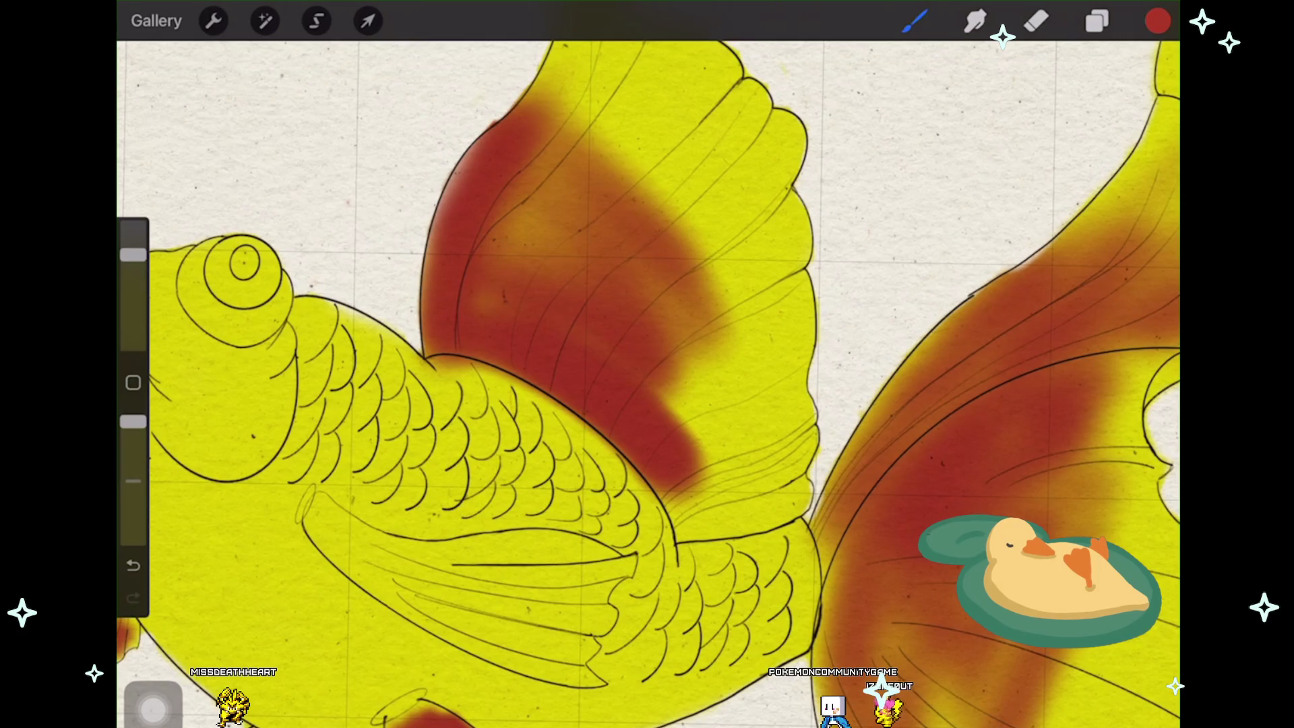
pyautogui.scroll(-1, 647, 384)
pyautogui.scroll(-1, 647, 384)
pyautogui.scroll(-1, 647, 385)
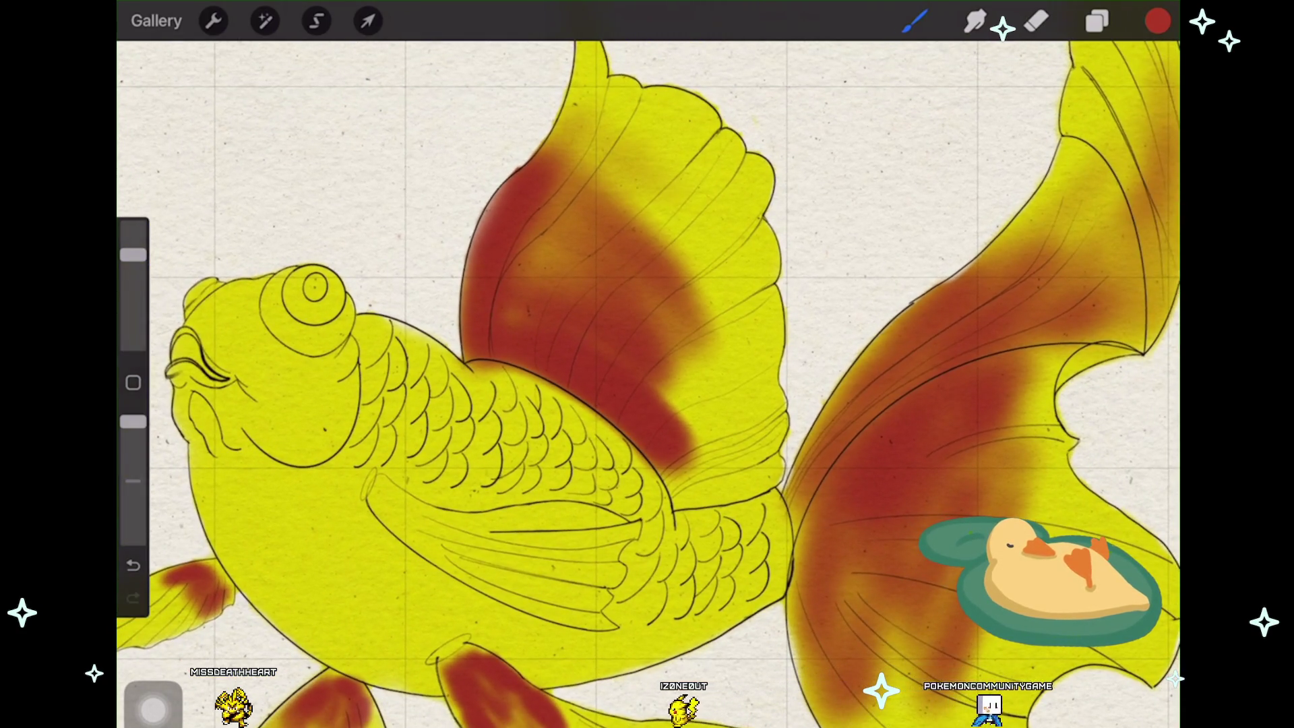
# Step: Add darker red patches on the dorsal fin and shading near its top
pyautogui.moveTo(637, 187); pyautogui.dragTo(692, 231)
pyautogui.moveTo(637, 167); pyautogui.dragTo(683, 207)
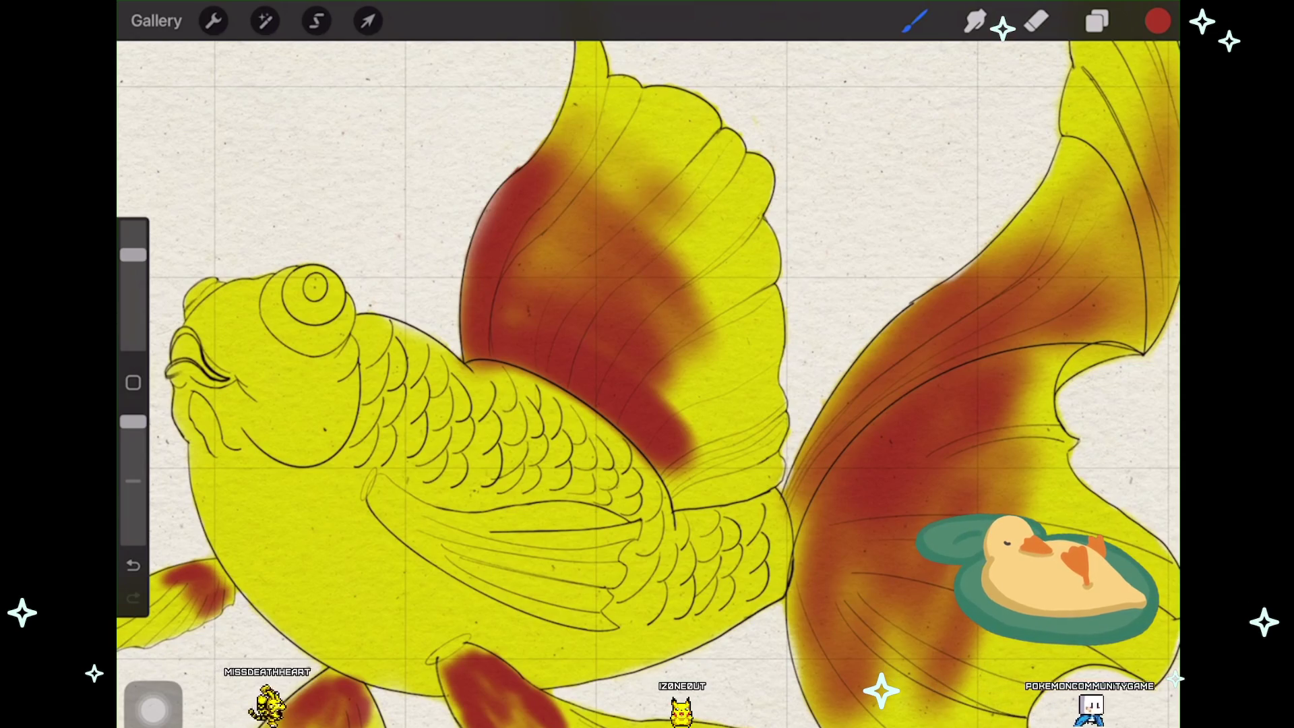
pyautogui.moveTo(551, 162); pyautogui.dragTo(612, 112)
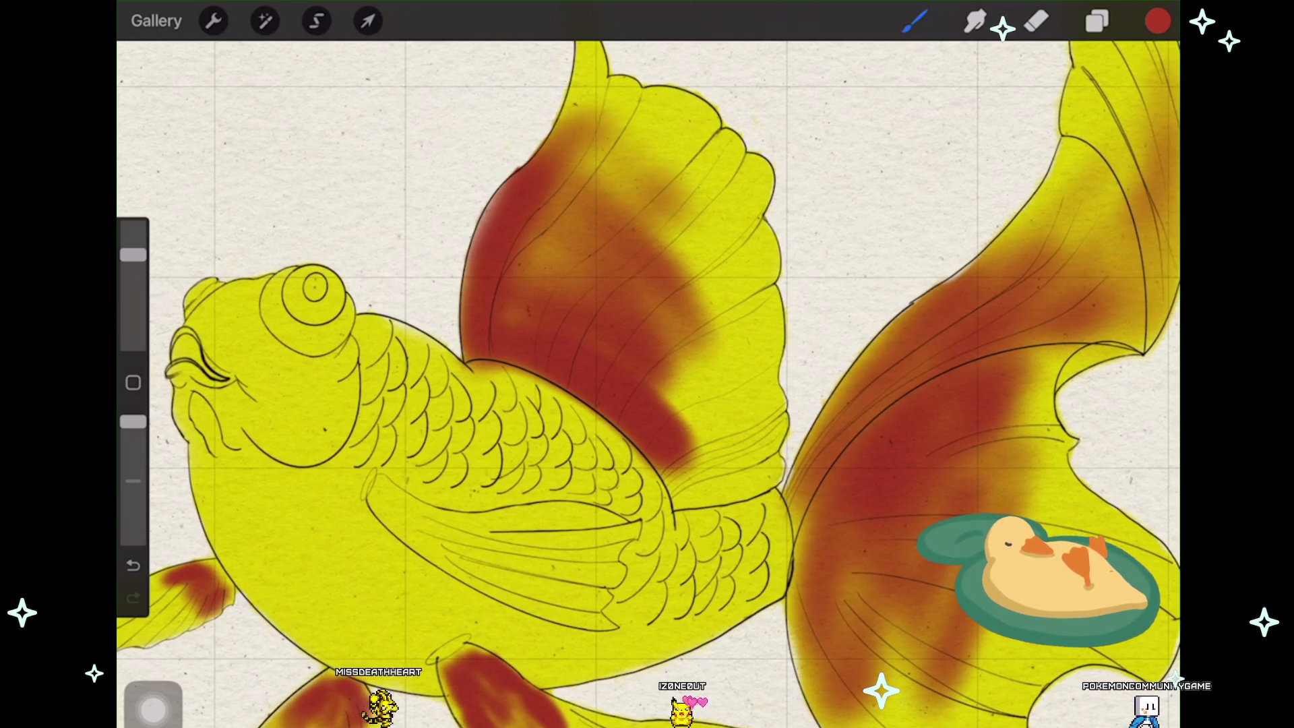
pyautogui.moveTo(662, 369); pyautogui.dragTo(713, 409)
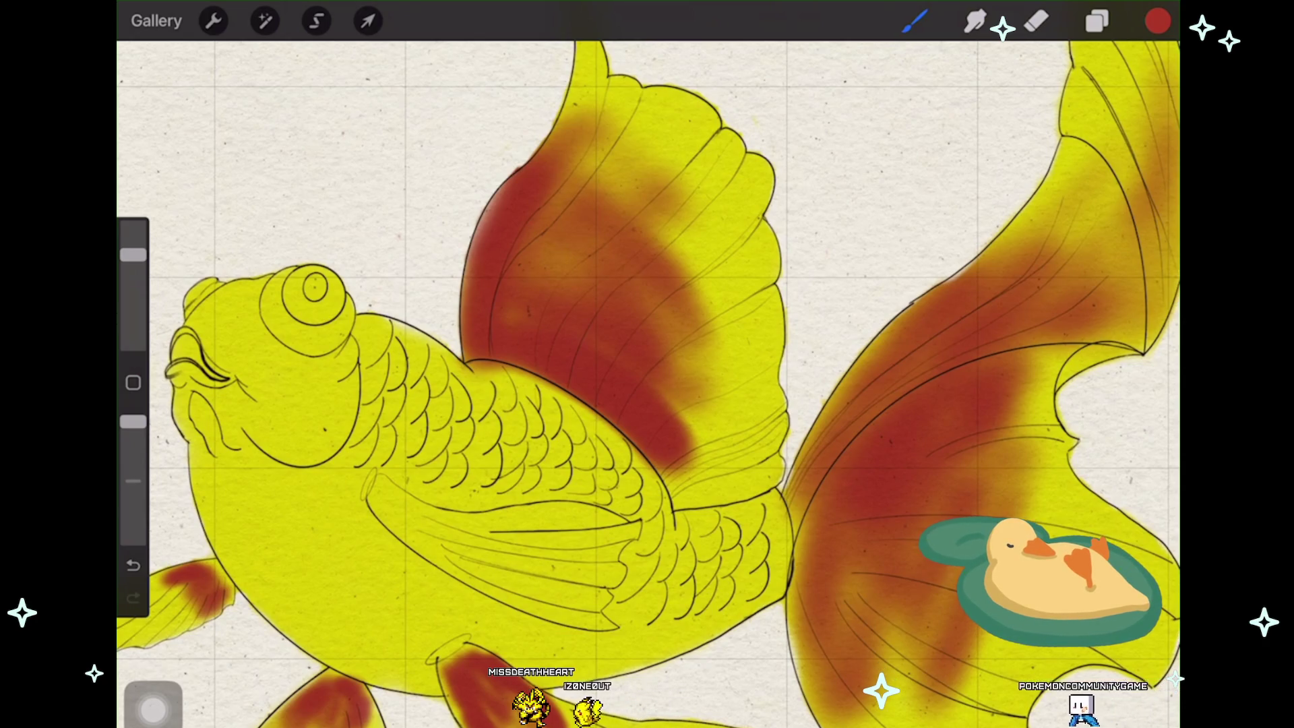
# Step: Darken shading near the dorsal fin base, undoing and redoing strokes to settle it
pyautogui.moveTo(668, 465); pyautogui.dragTo(724, 497)
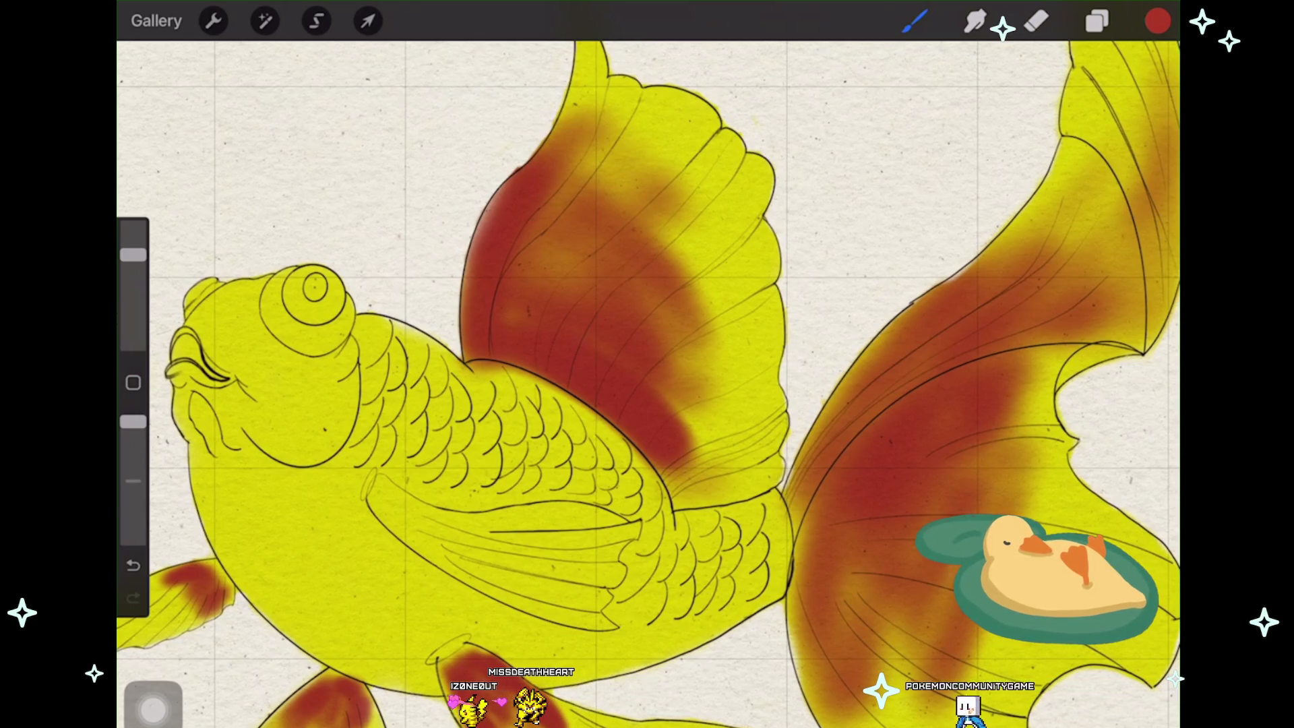
pyautogui.hotkey('ctrl', 'z')
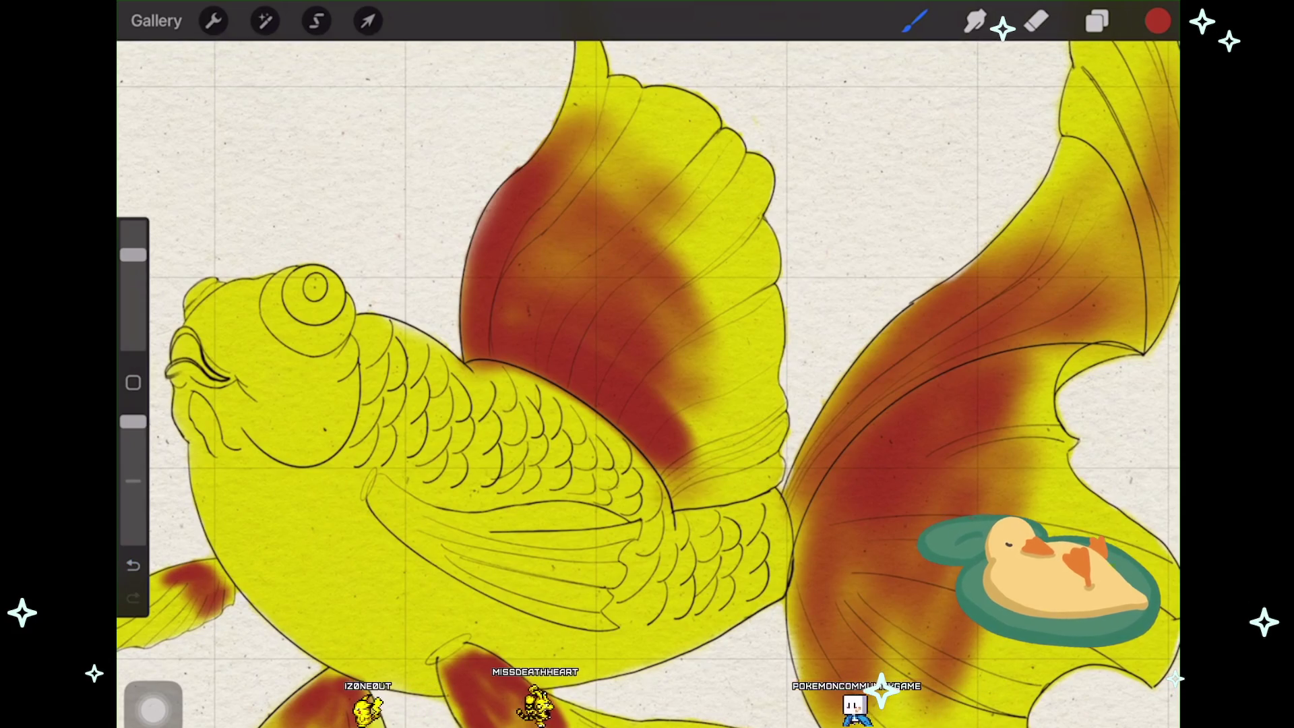
pyautogui.moveTo(657, 501)
pyautogui.mouseDown()
pyautogui.moveTo(737, 442)
pyautogui.moveTo(738, 424)
pyautogui.moveTo(693, 378)
pyautogui.moveTo(753, 364)
pyautogui.mouseUp()
pyautogui.hotkey('ctrl', 'z')
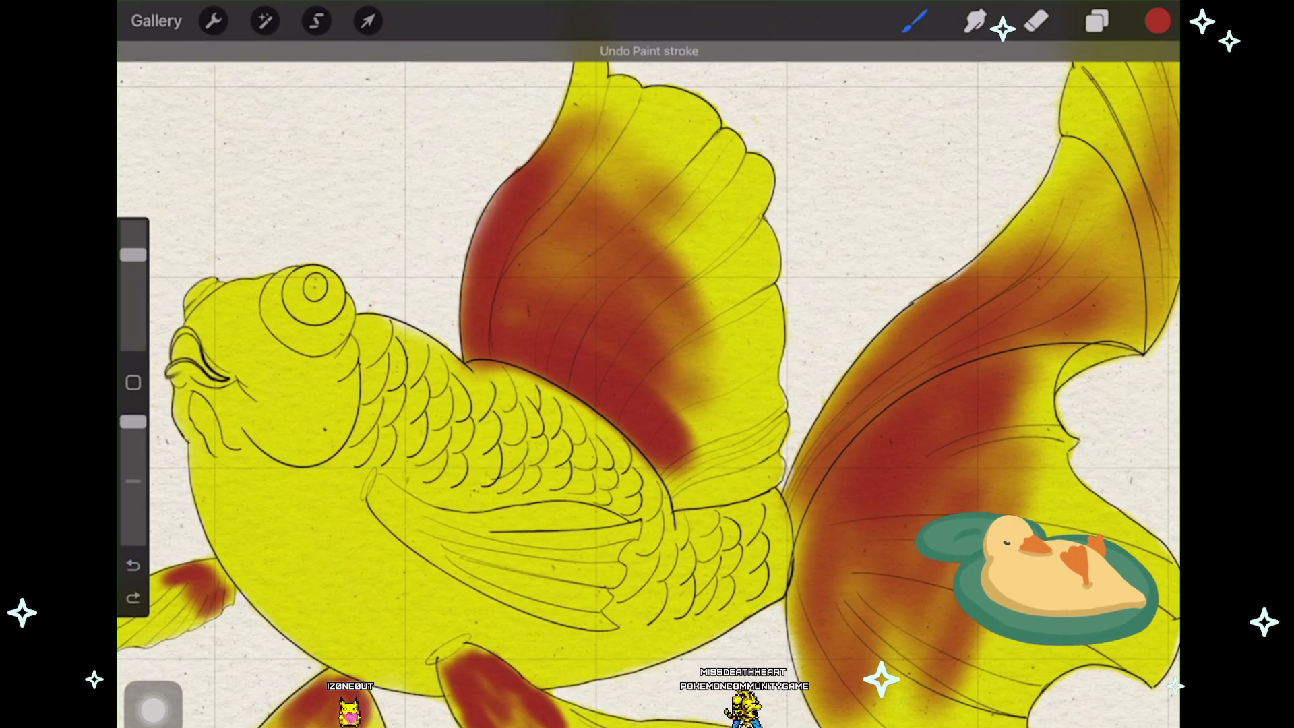
pyautogui.hotkey('ctrl', 'shift', 'z')
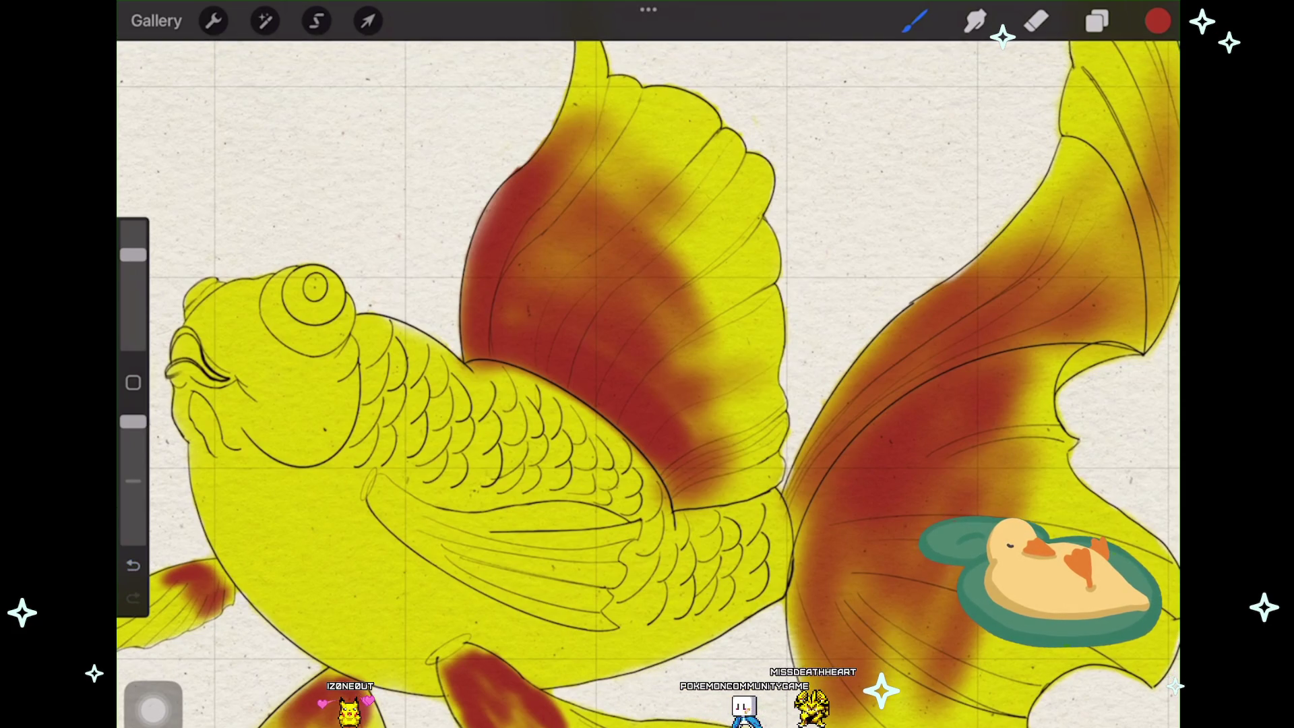
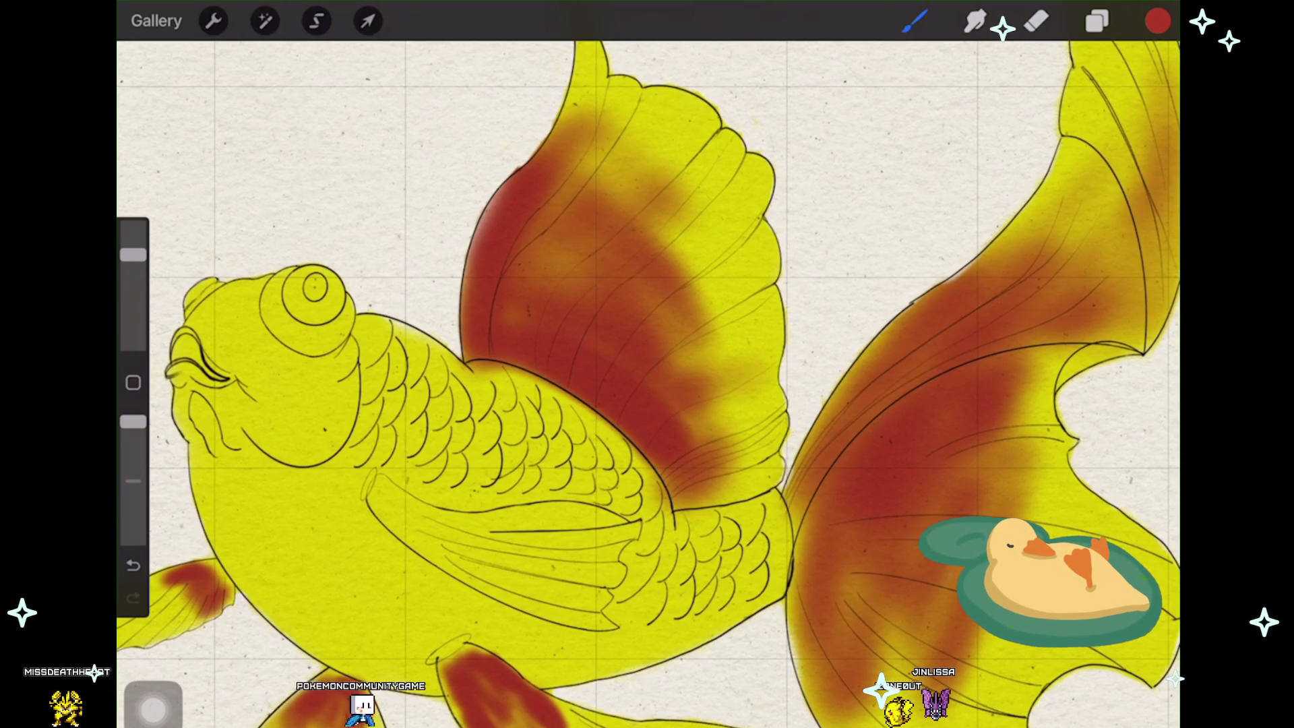
pyautogui.scroll(2, 647, 385)
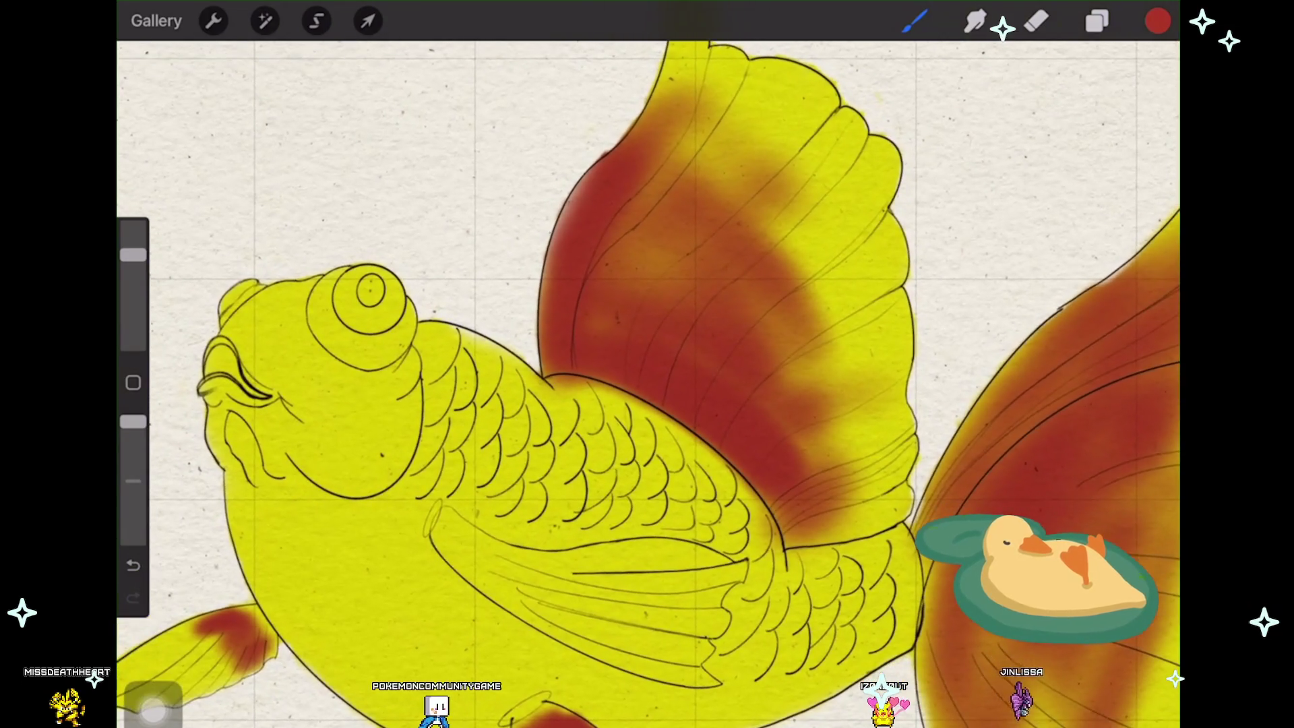
# Step: Airbrush faint orange shading across the goldfish's upper body scales after glancing at the Layers panel
pyautogui.click(1097, 21)
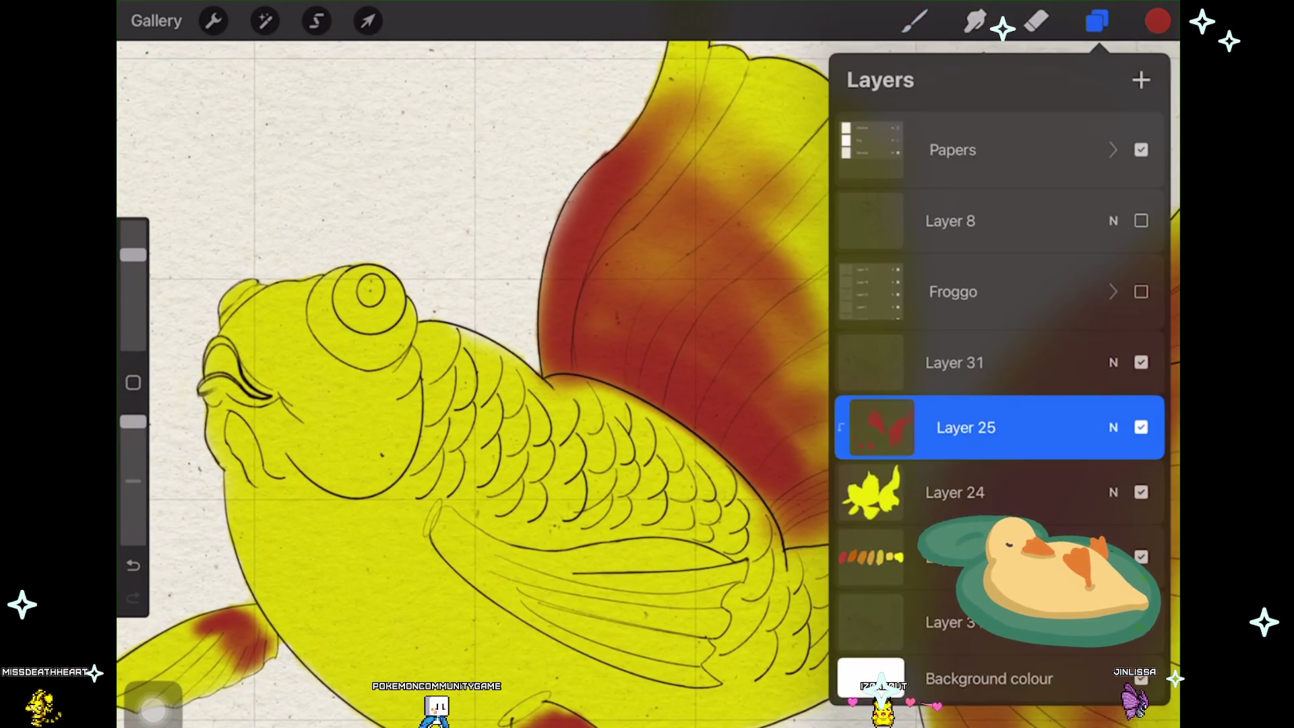
pyautogui.click(1096, 20)
pyautogui.scroll(-2, 647, 385)
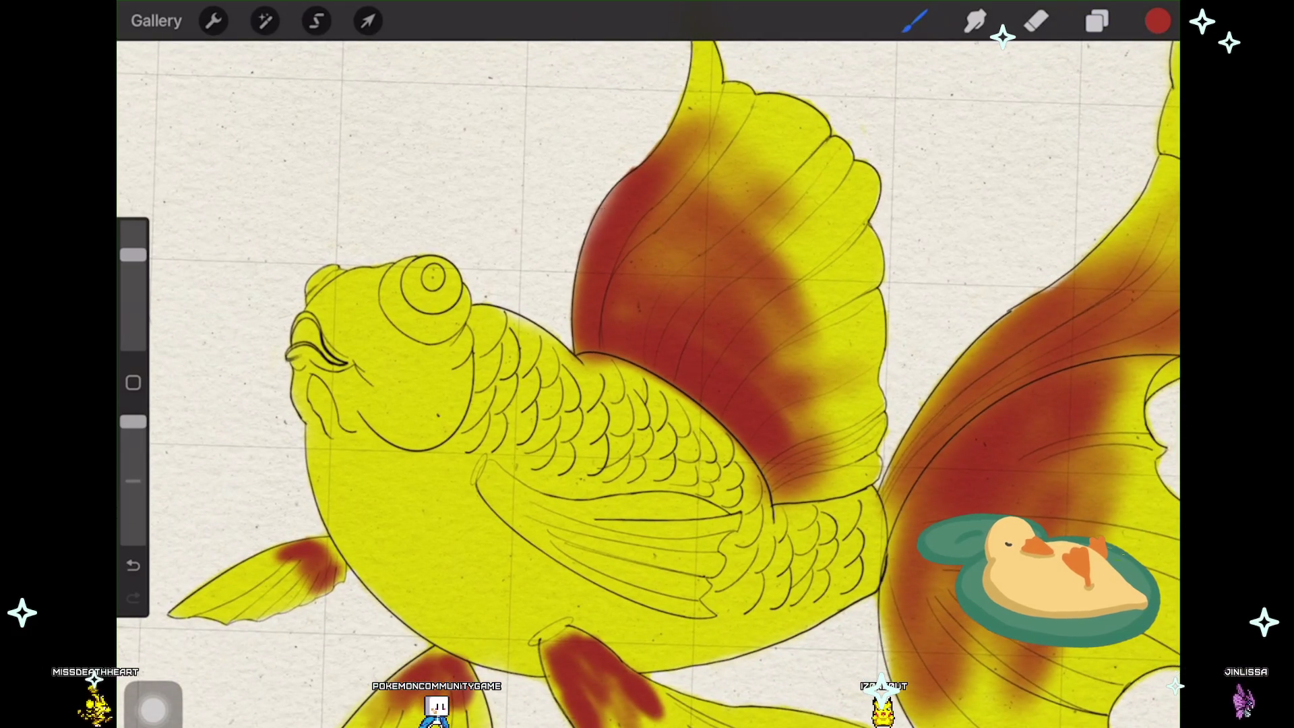
pyautogui.moveTo(505, 335)
pyautogui.mouseDown()
pyautogui.moveTo(622, 420)
pyautogui.moveTo(658, 414)
pyautogui.moveTo(719, 444)
pyautogui.mouseUp()
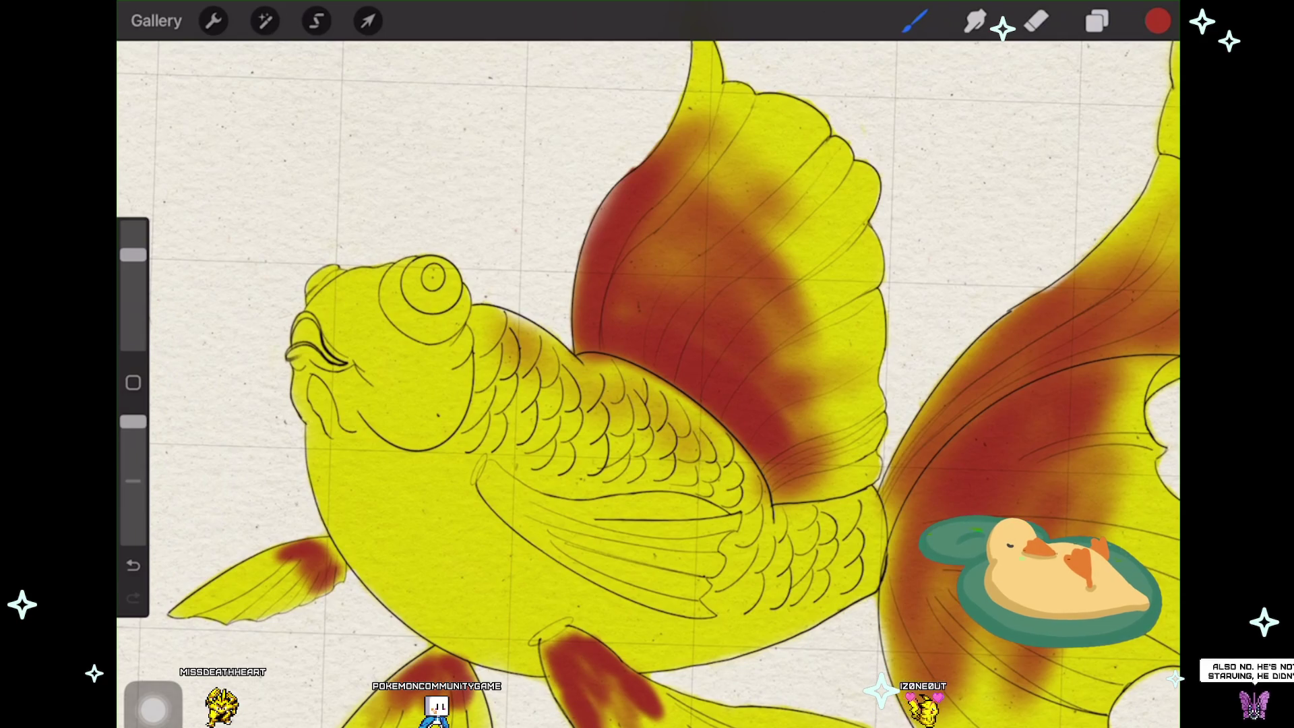
pyautogui.moveTo(667, 405); pyautogui.dragTo(759, 511)
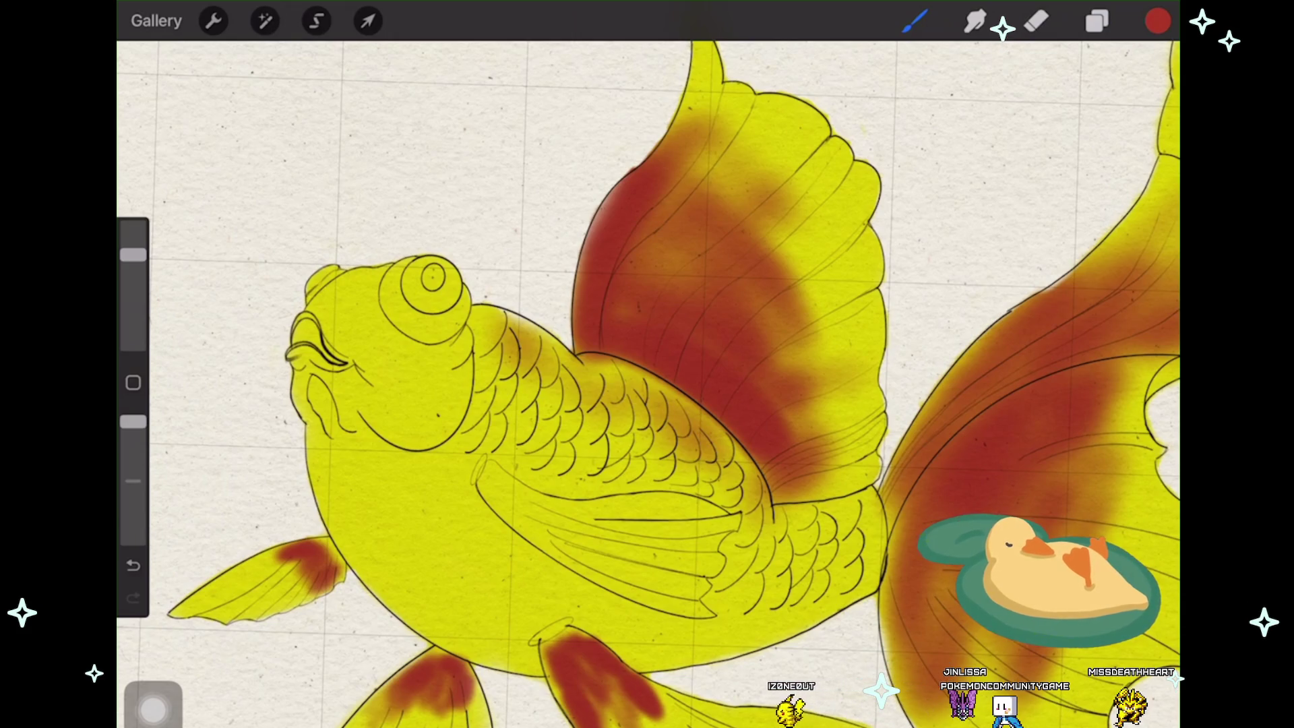
pyautogui.scroll(3, 647, 385)
# Step: Shade the lower body red, undo it, then shade the body just above the pectoral fin
pyautogui.moveTo(496, 436); pyautogui.dragTo(597, 536)
pyautogui.moveTo(561, 485); pyautogui.dragTo(617, 546)
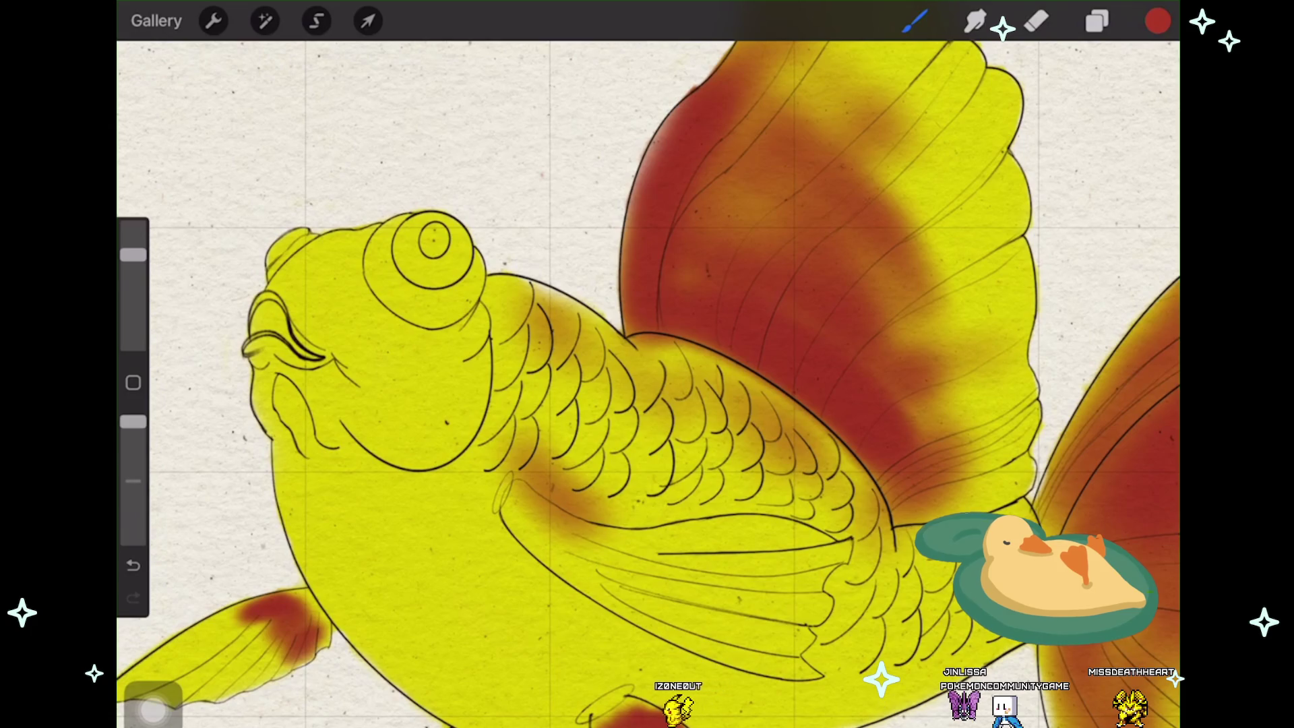
pyautogui.hotkey('ctrl', 'z')
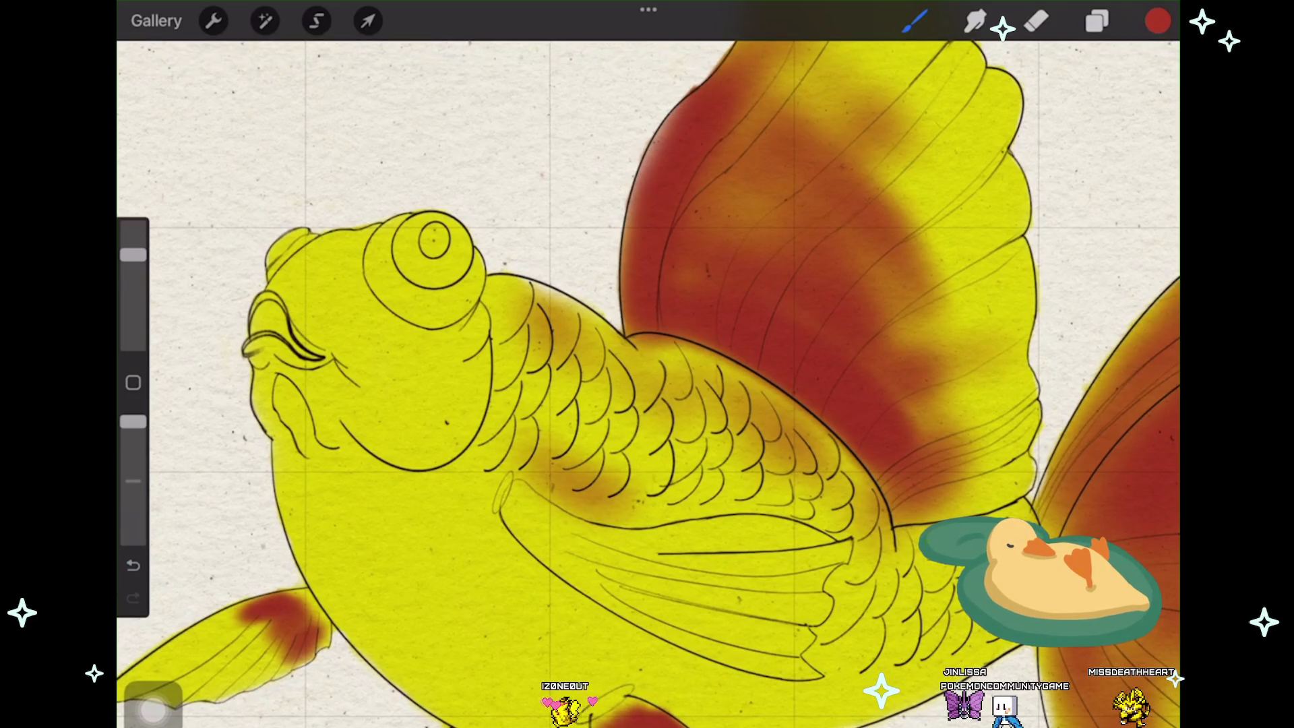
pyautogui.scroll(-1, 647, 385)
pyautogui.scroll(-1, 647, 384)
pyautogui.moveTo(567, 450); pyautogui.dragTo(657, 440)
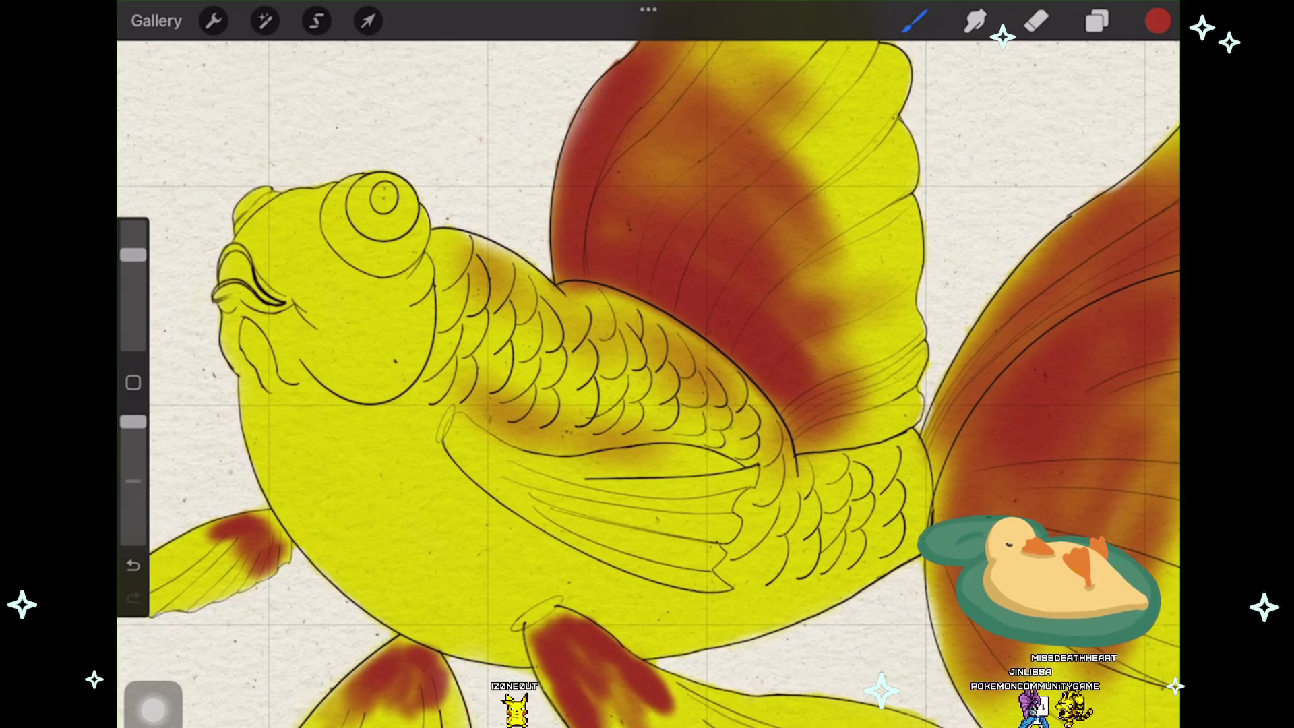
# Step: Build up deeper orange-red shading along the pectoral fin toward its end
pyautogui.moveTo(460, 430)
pyautogui.mouseDown()
pyautogui.moveTo(500, 465)
pyautogui.moveTo(607, 511)
pyautogui.mouseUp()
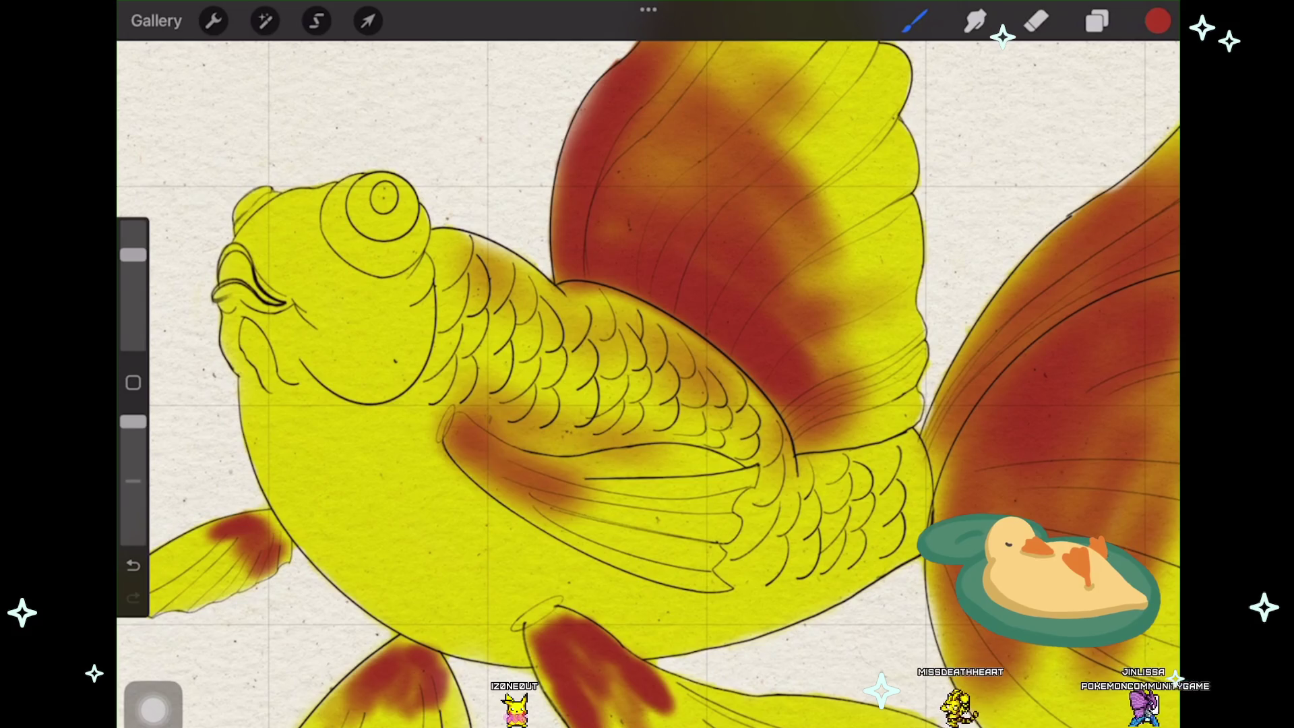
pyautogui.moveTo(463, 463); pyautogui.dragTo(614, 541)
pyautogui.moveTo(526, 455); pyautogui.dragTo(617, 511)
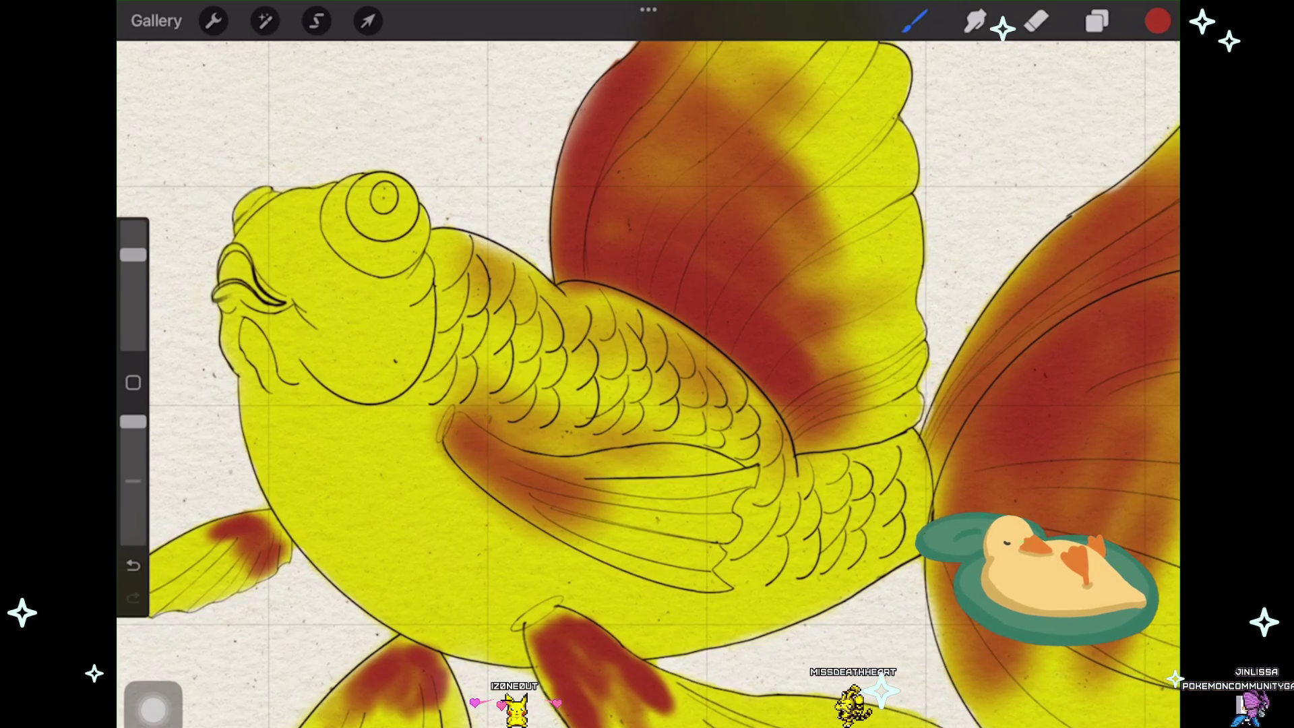
pyautogui.moveTo(486, 435); pyautogui.dragTo(633, 526)
pyautogui.moveTo(581, 460); pyautogui.dragTo(647, 505)
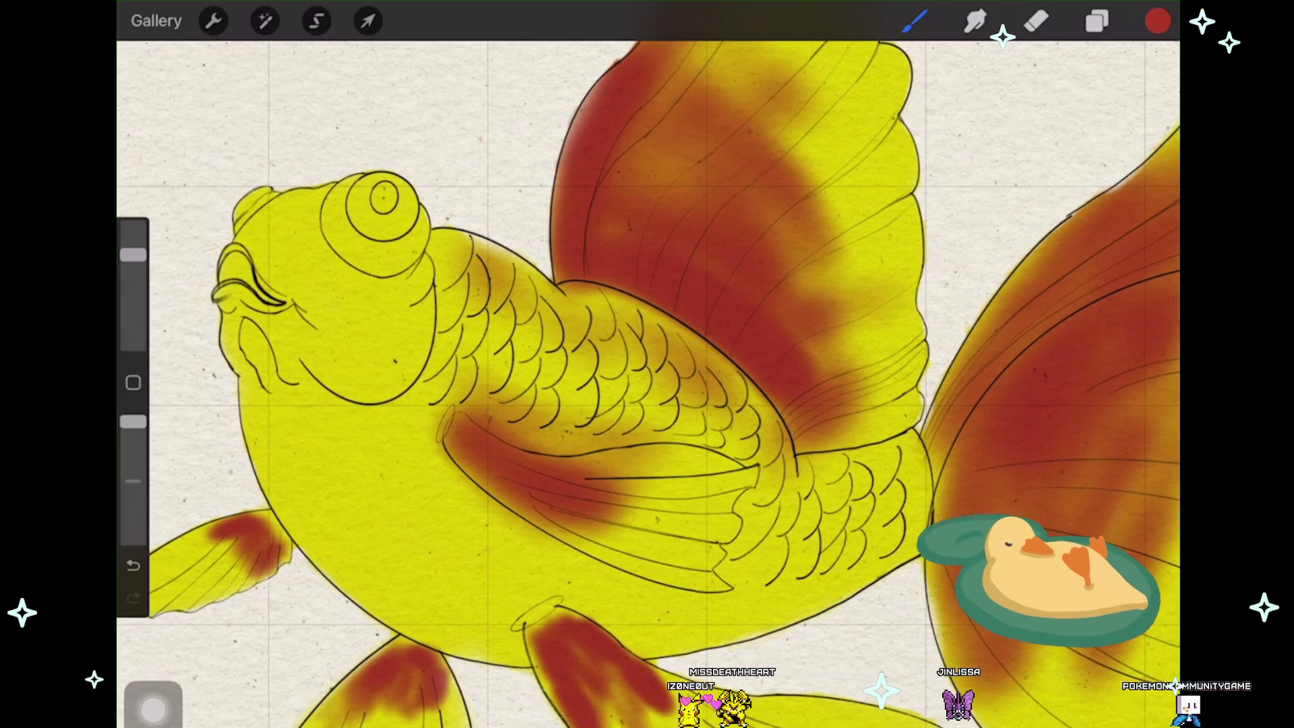
pyautogui.scroll(-3, 647, 385)
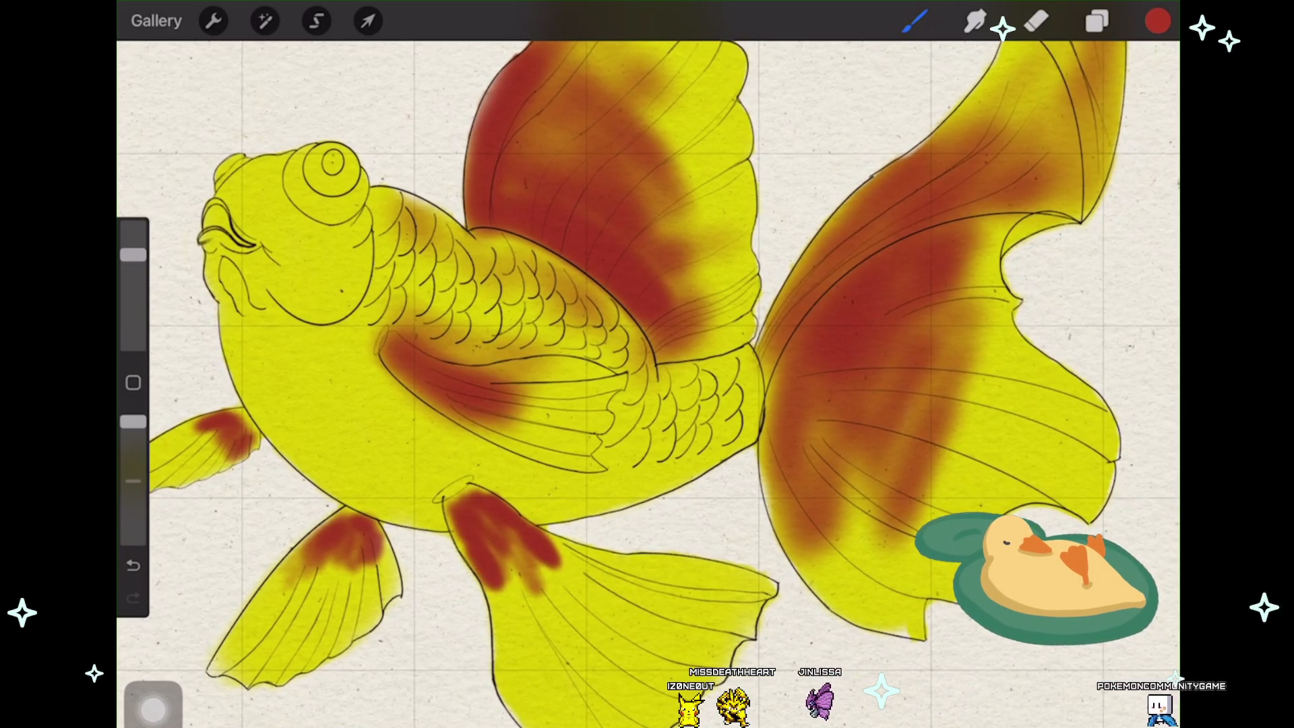
# Step: Extend the pectoral fin red, try a cheek blush and undo it, adjusting brush size
pyautogui.moveTo(476, 399); pyautogui.dragTo(546, 426)
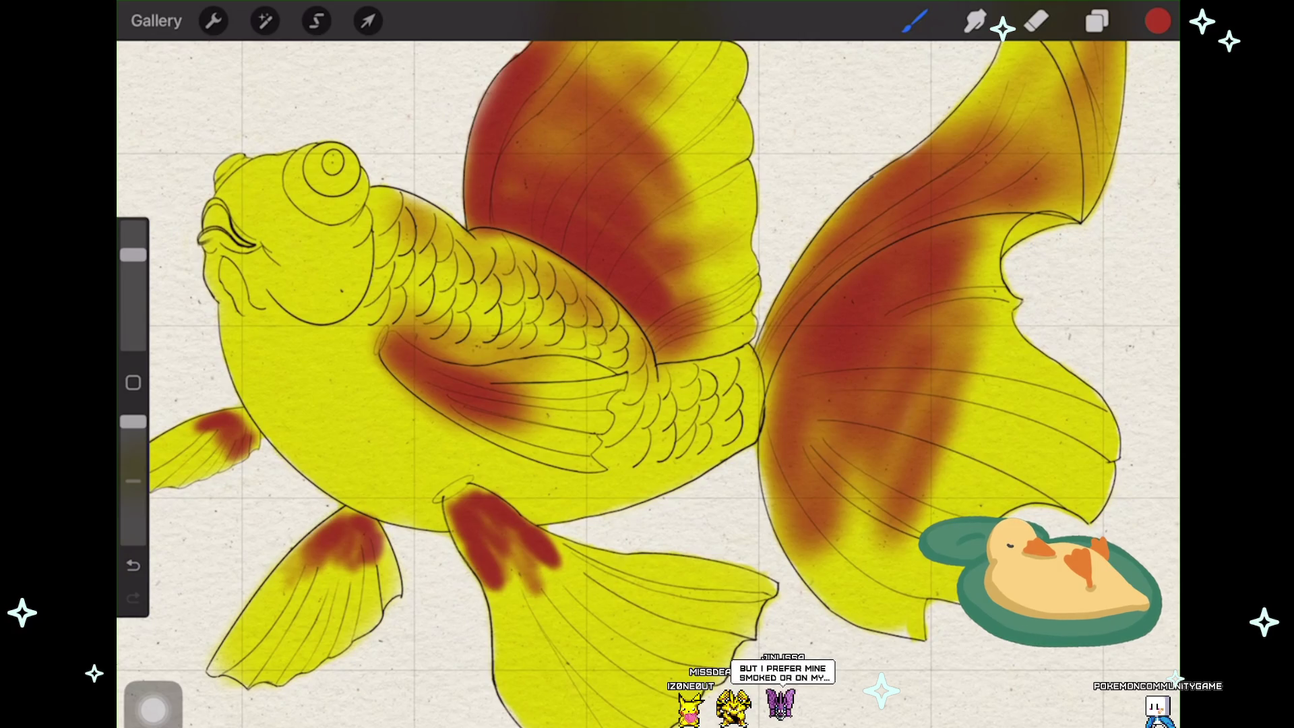
pyautogui.scroll(3, 243, 216)
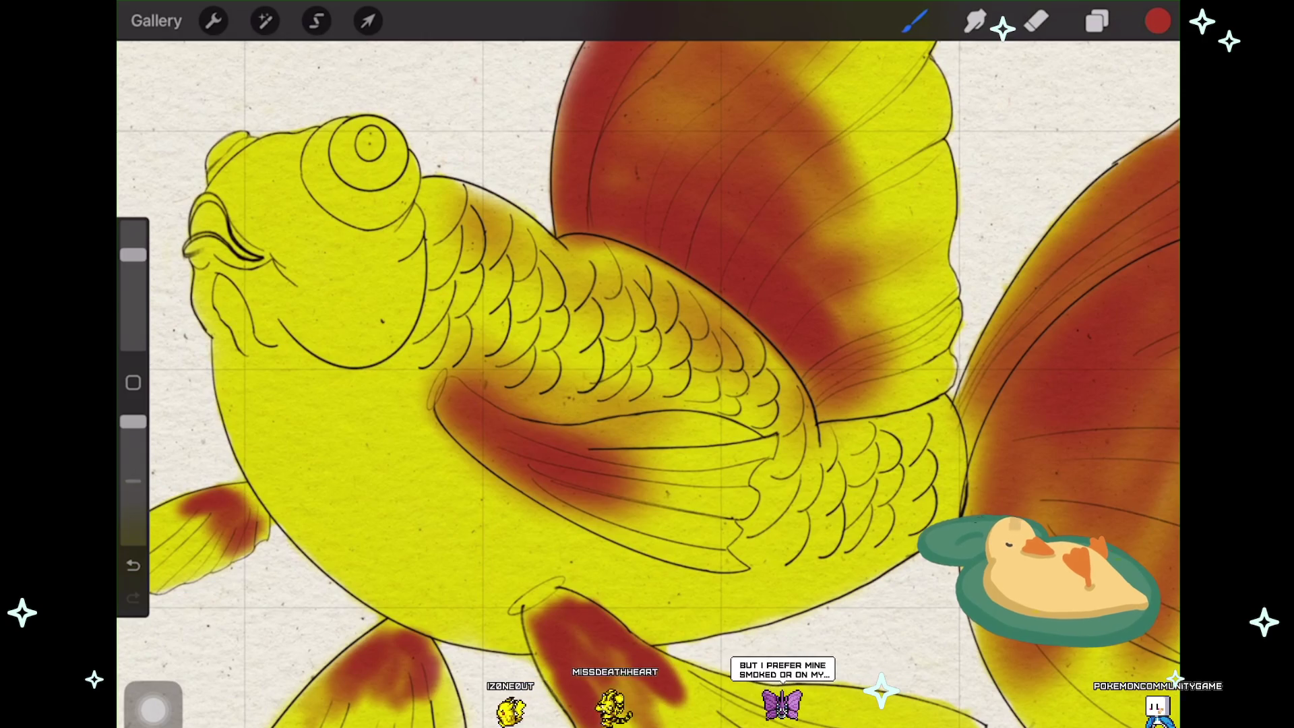
pyautogui.moveTo(252, 294); pyautogui.dragTo(294, 339)
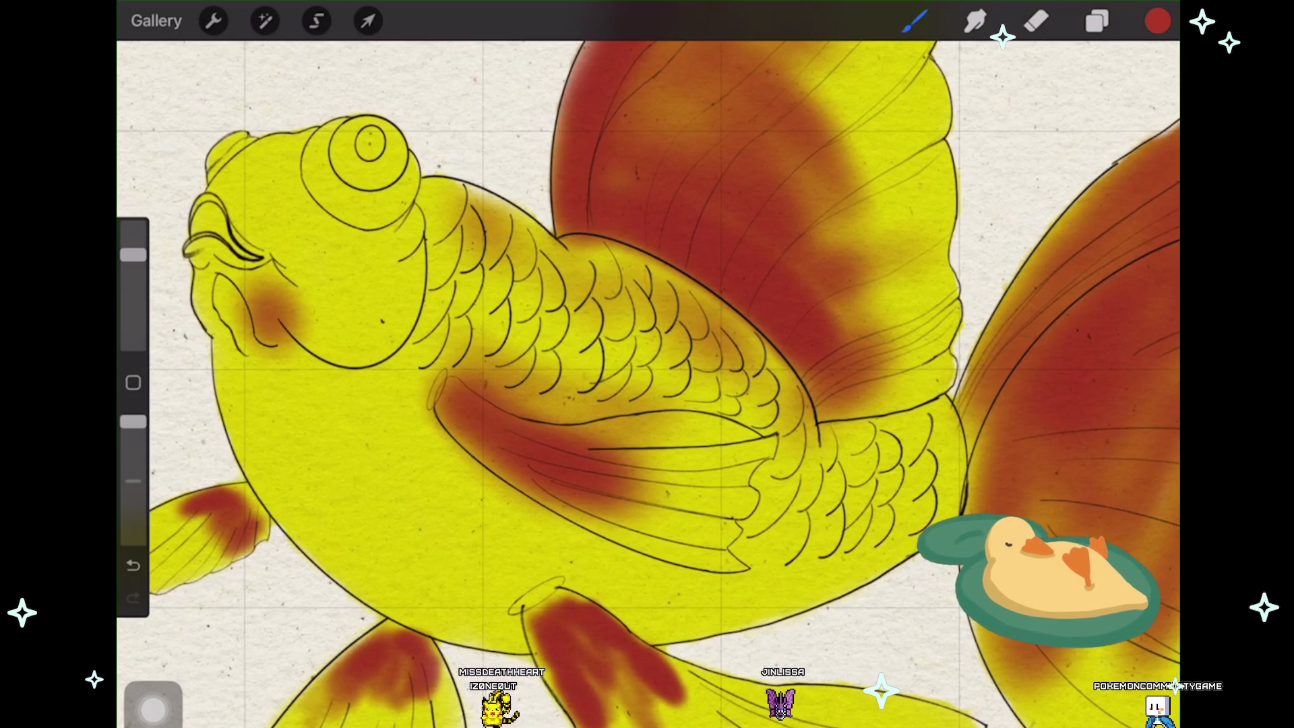
pyautogui.hotkey('ctrl', 'z')
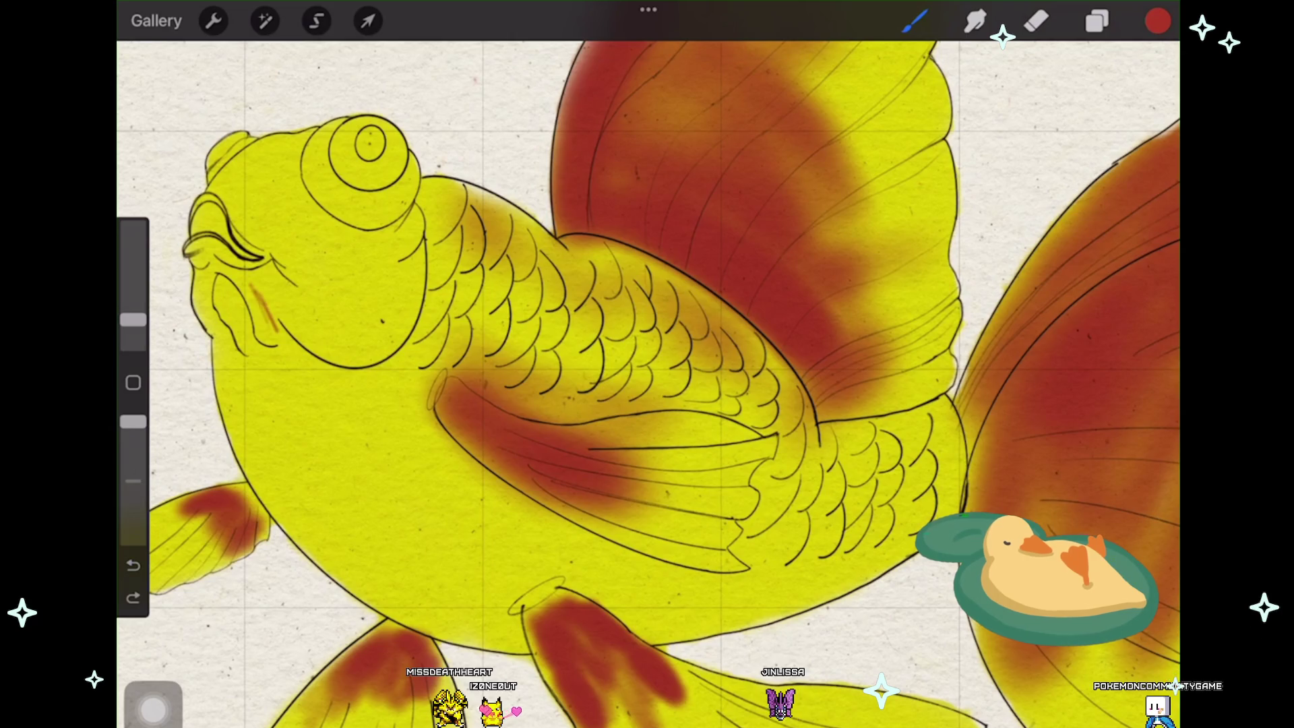
pyautogui.hotkey('ctrl', 'z')
pyautogui.moveTo(133, 319); pyautogui.dragTo(132, 291)
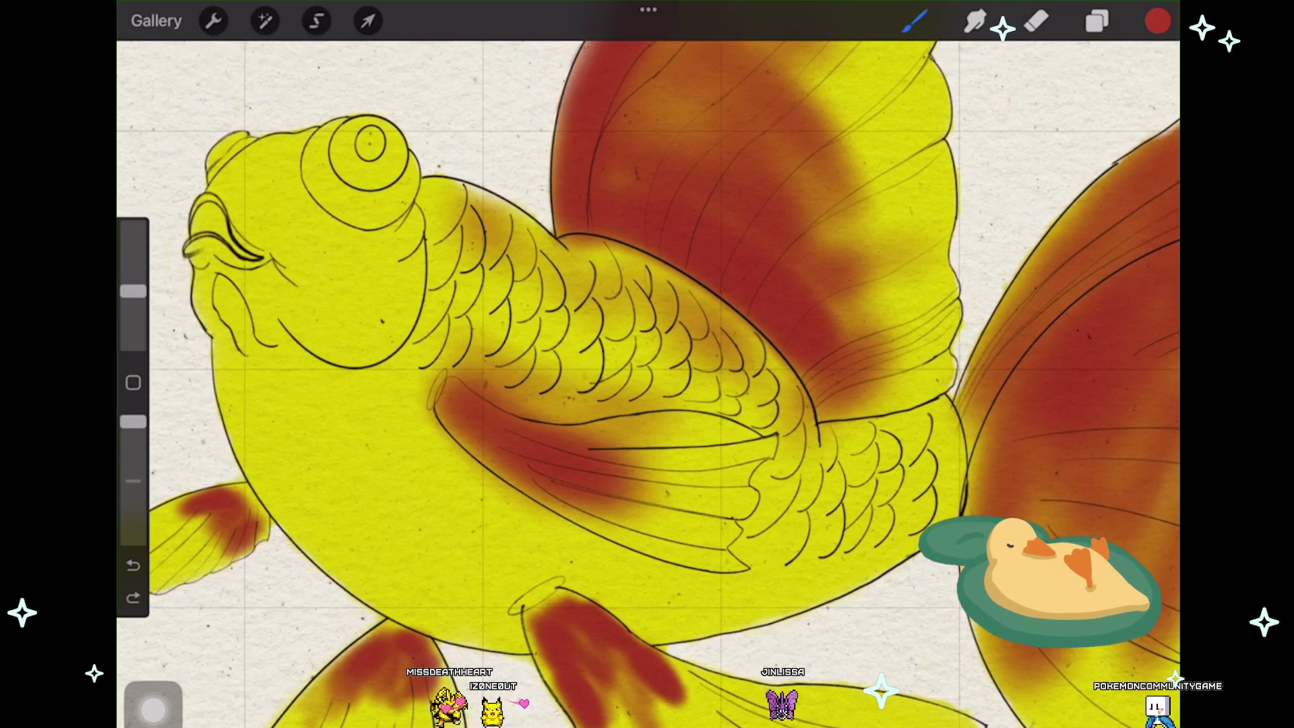
pyautogui.scroll(3, 647, 384)
# Step: Airbrush reddish shading beneath the eye and across the top of the head
pyautogui.moveTo(348, 177); pyautogui.dragTo(404, 238)
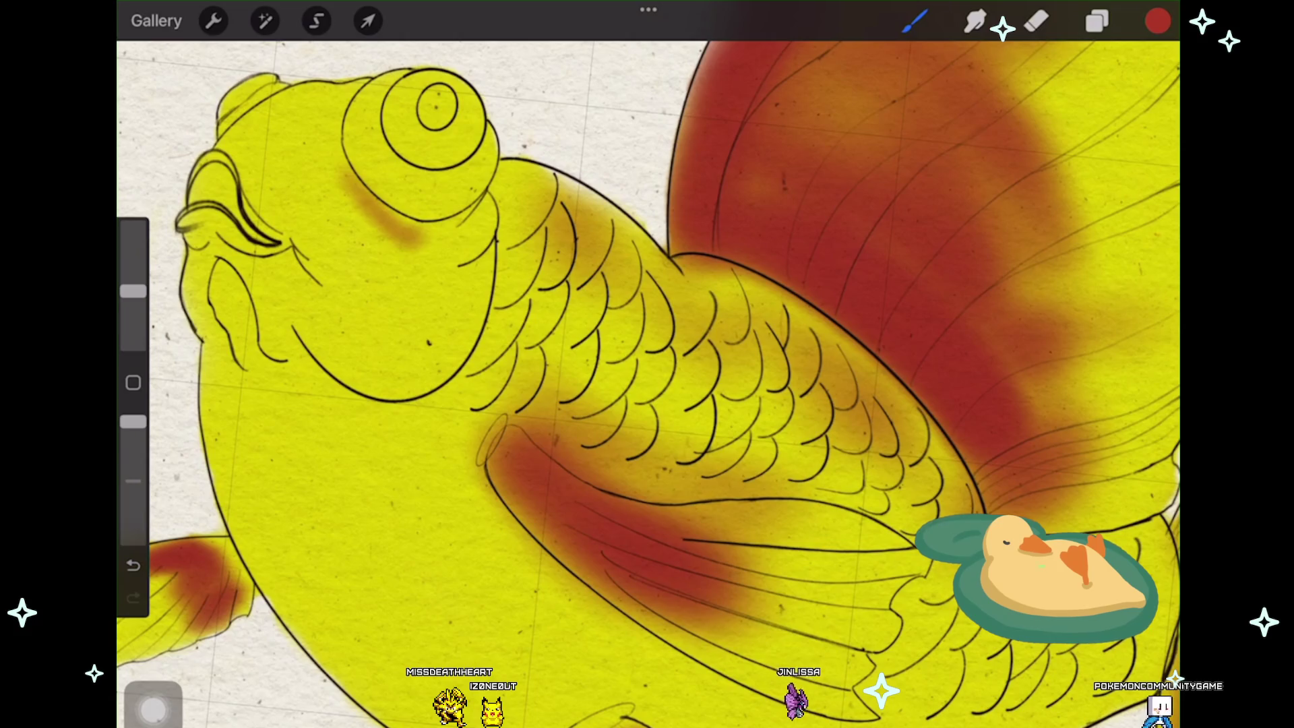
pyautogui.moveTo(354, 186); pyautogui.dragTo(465, 241)
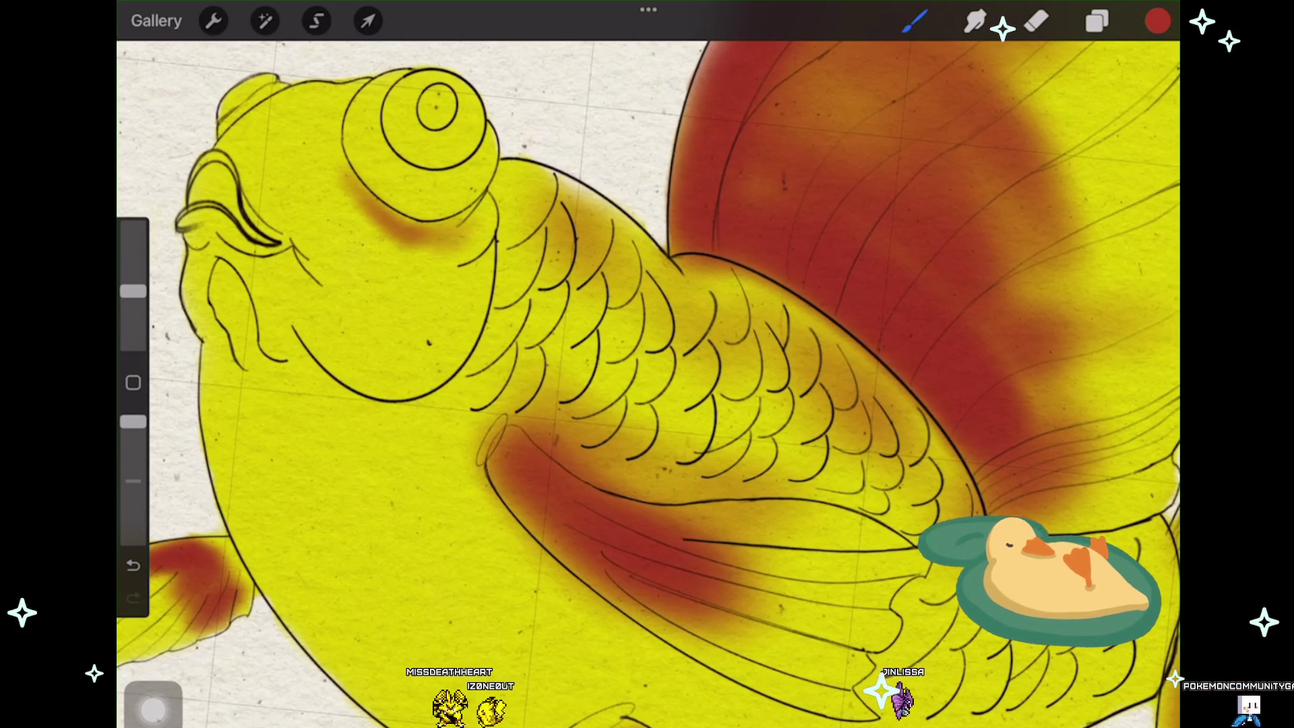
pyautogui.moveTo(374, 220); pyautogui.dragTo(490, 258)
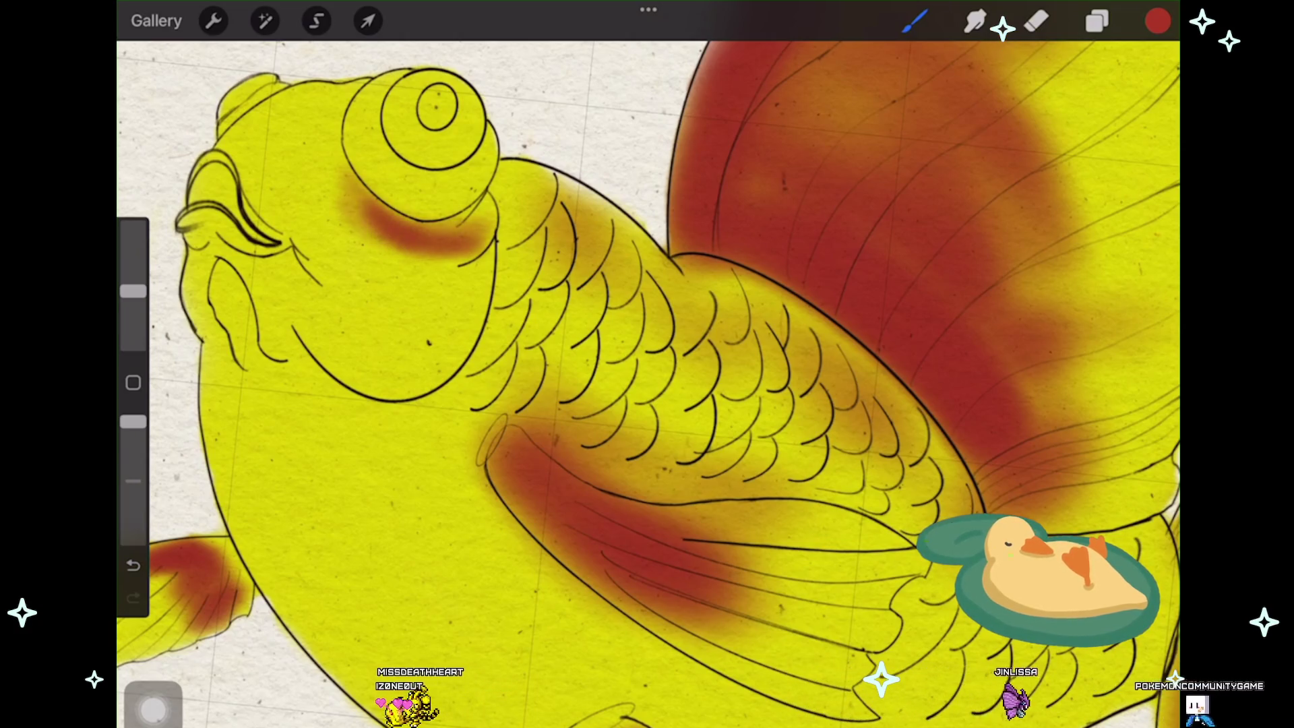
pyautogui.moveTo(348, 207); pyautogui.dragTo(425, 253)
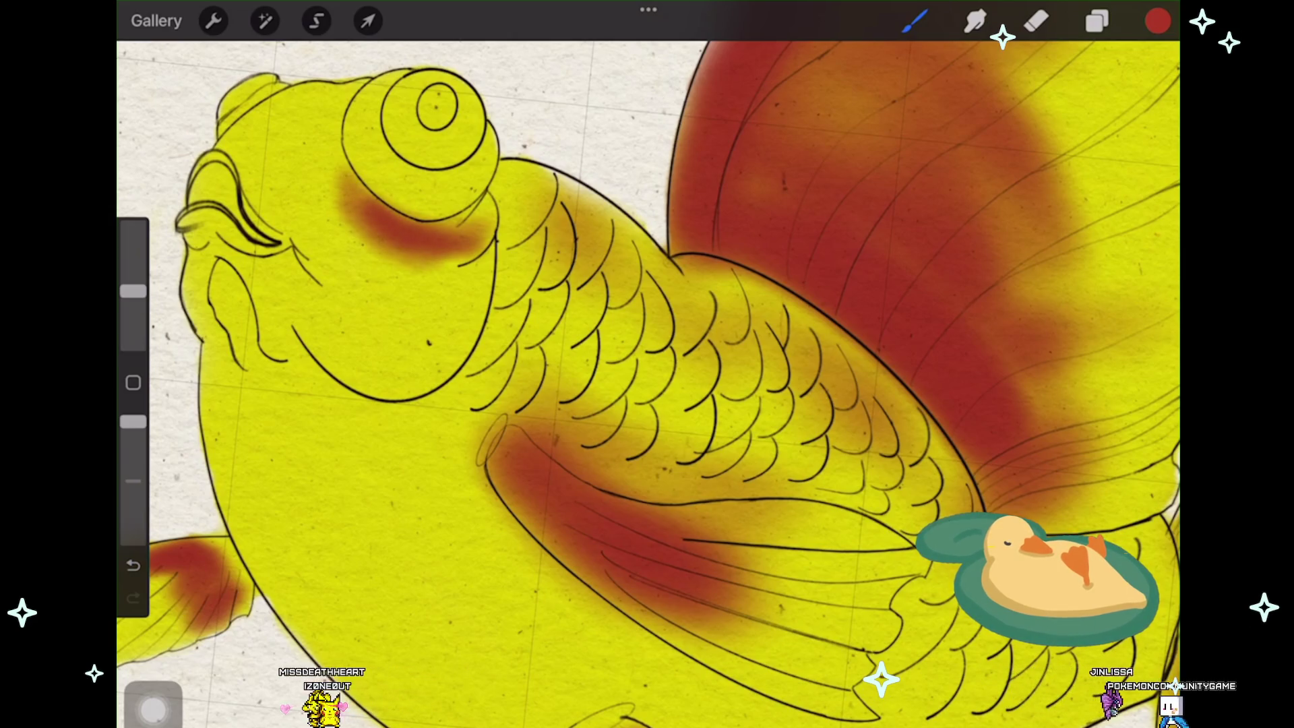
pyautogui.moveTo(232, 84); pyautogui.dragTo(268, 112)
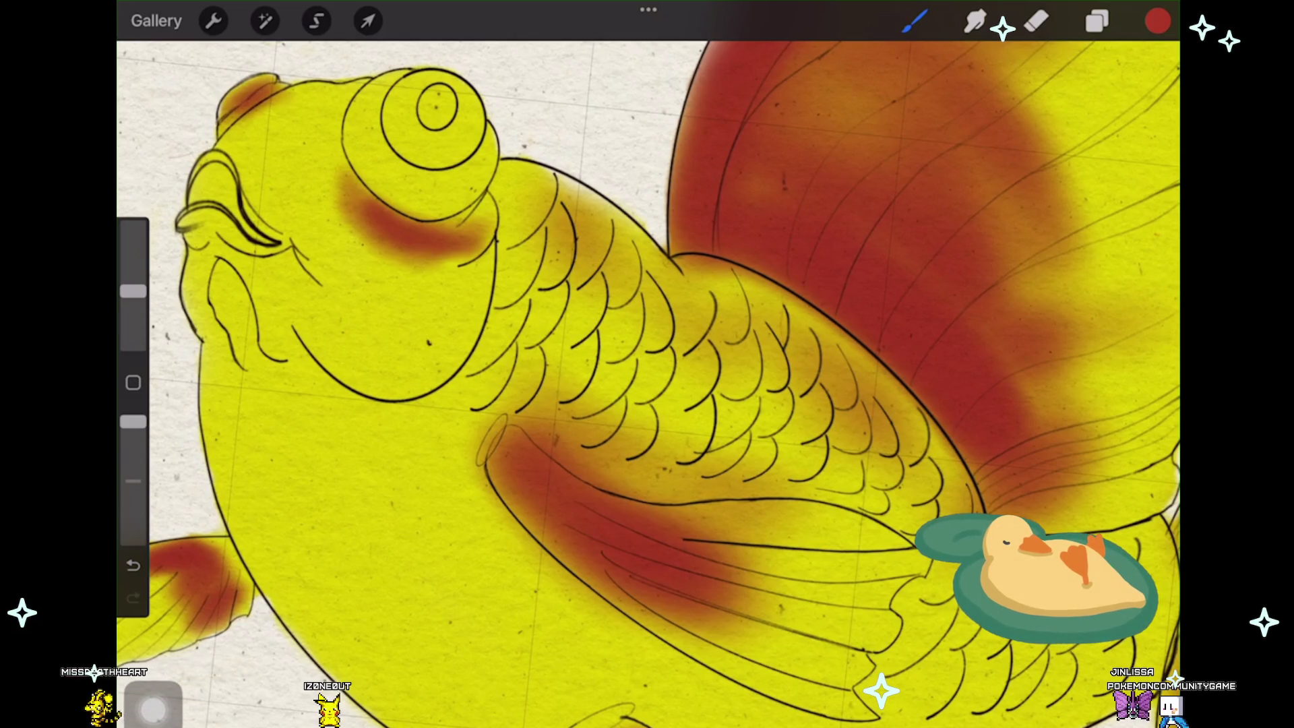
pyautogui.scroll(2, 647, 385)
pyautogui.moveTo(344, 171)
pyautogui.mouseDown()
pyautogui.moveTo(273, 152)
pyautogui.moveTo(375, 61)
pyautogui.moveTo(293, 141)
pyautogui.mouseUp()
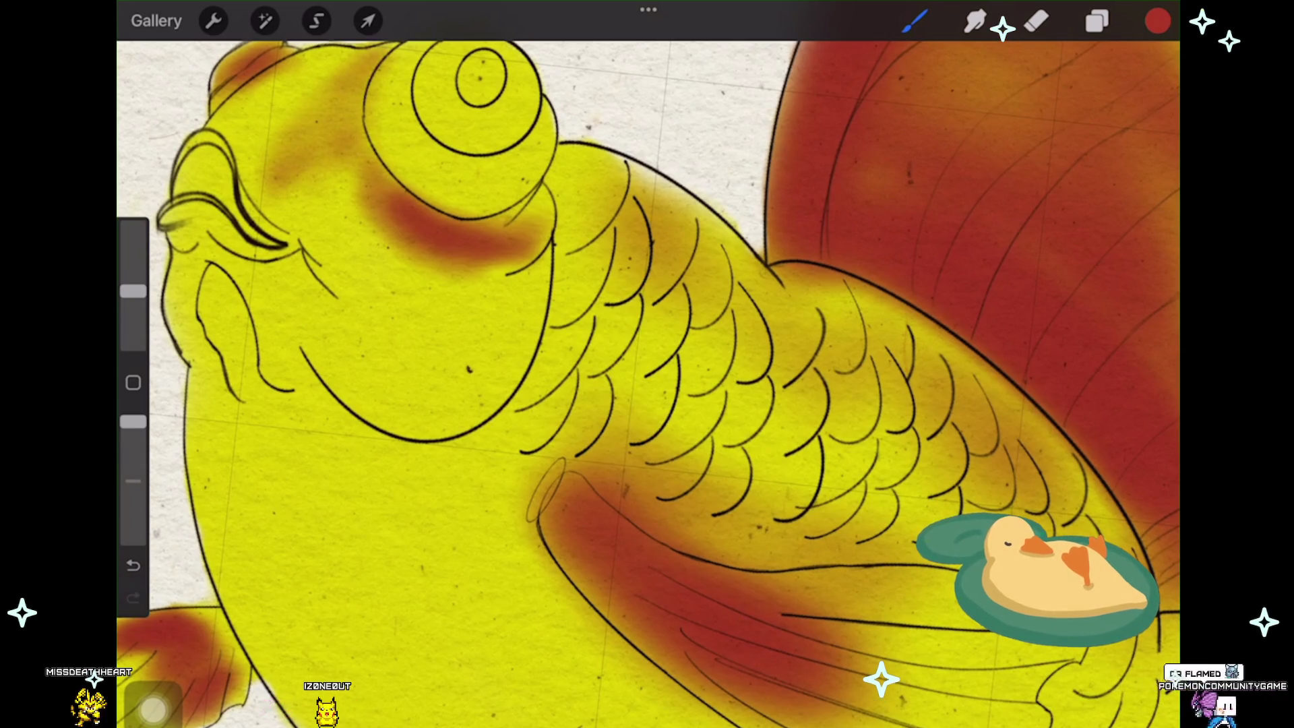
pyautogui.scroll(-3, 648, 384)
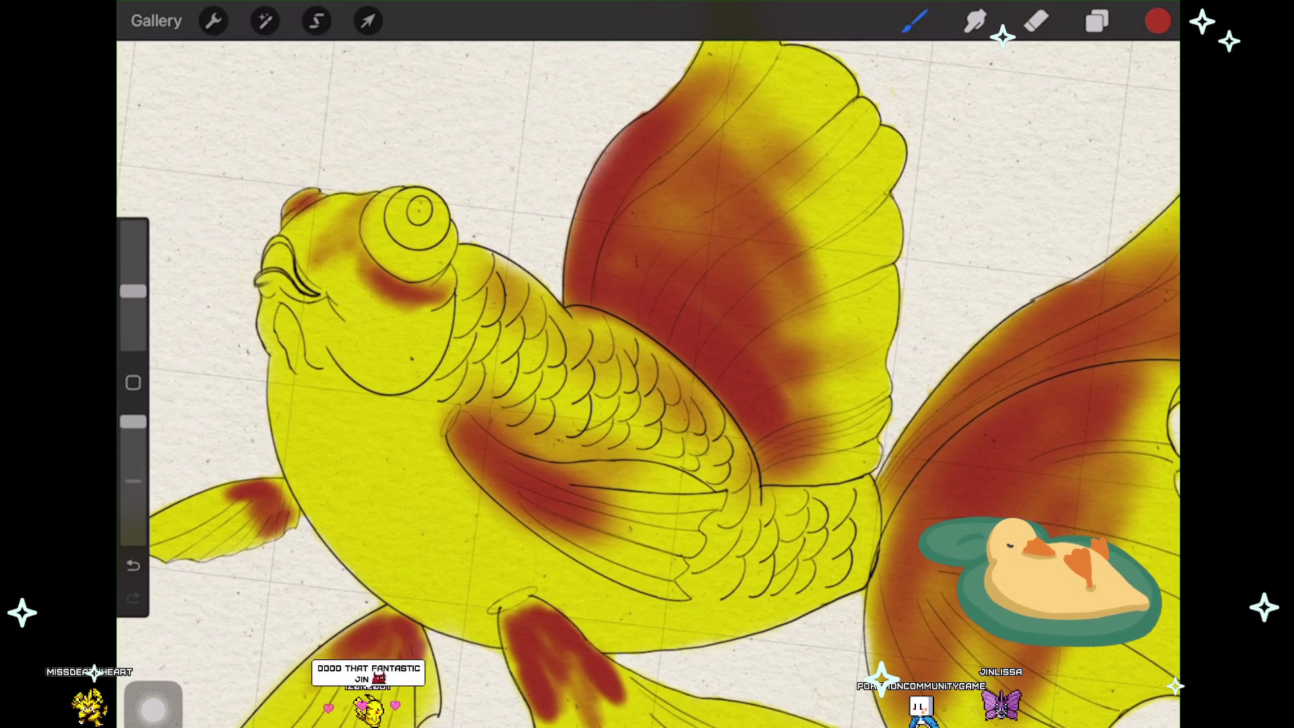
pyautogui.scroll(3, 648, 363)
pyautogui.scroll(2, 647, 363)
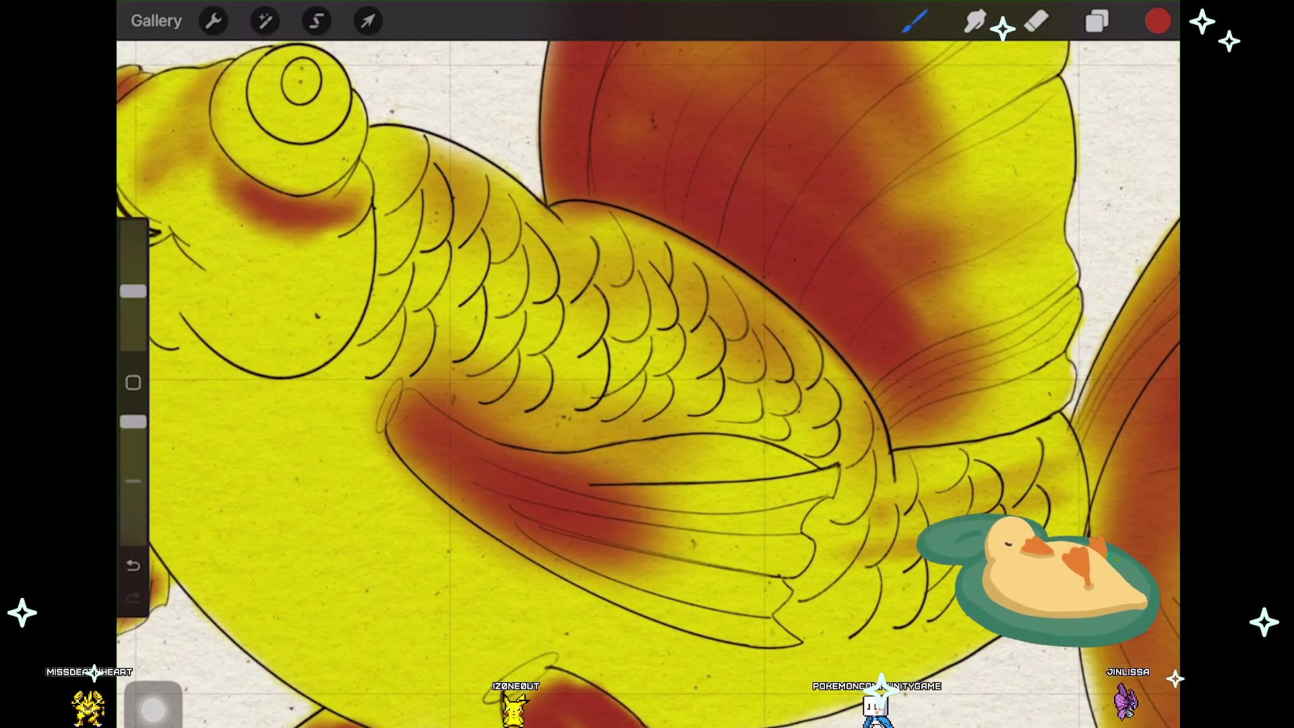
# Step: Add darker orange shading to the tail fin and make the brush slightly smaller
pyautogui.moveTo(1039, 445)
pyautogui.mouseDown()
pyautogui.moveTo(896, 471)
pyautogui.moveTo(864, 505)
pyautogui.mouseUp()
pyautogui.moveTo(937, 562)
pyautogui.mouseDown()
pyautogui.moveTo(892, 595)
pyautogui.moveTo(901, 623)
pyautogui.mouseUp()
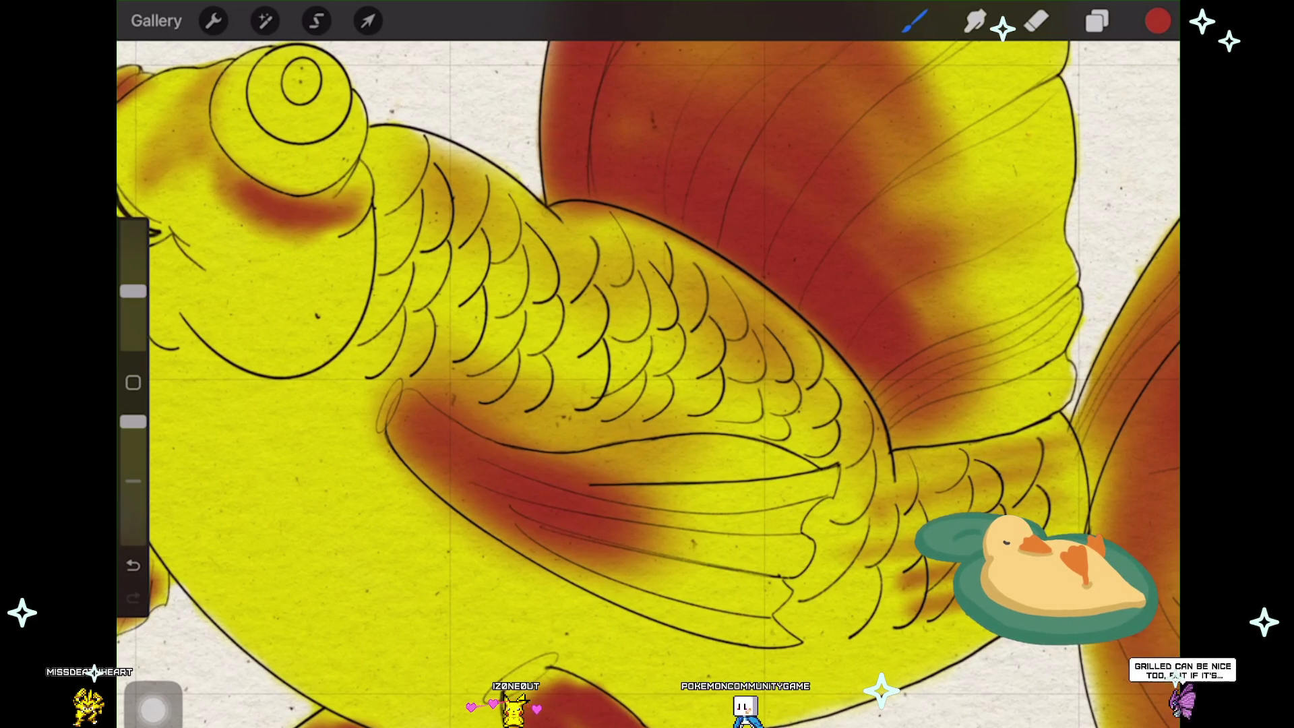
pyautogui.scroll(-3, 647, 384)
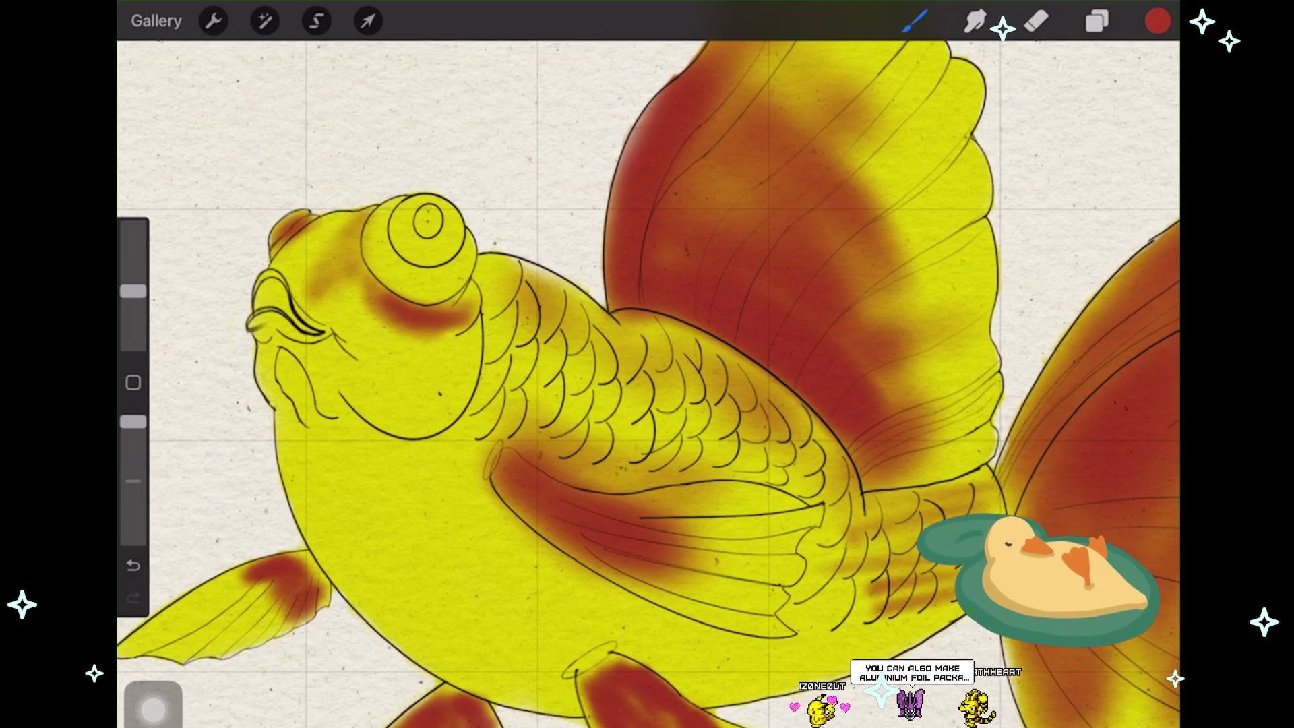
pyautogui.scroll(-2, 647, 384)
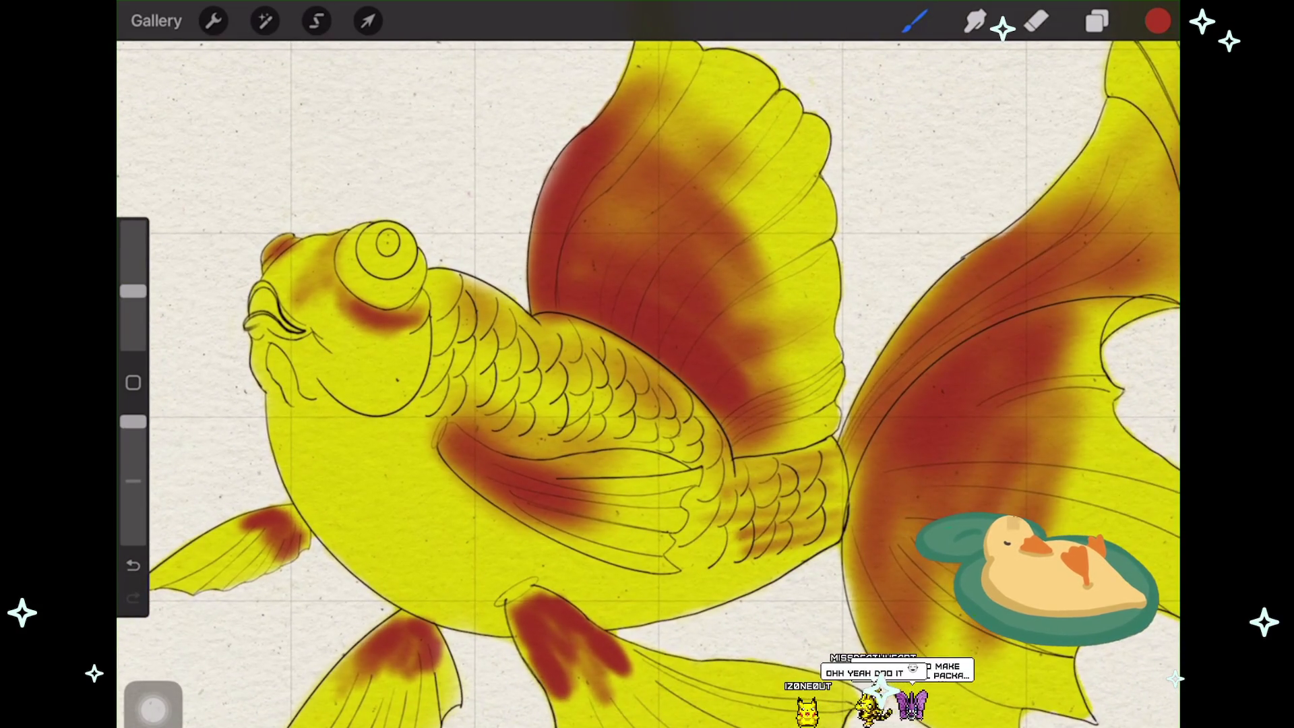
pyautogui.moveTo(133, 291); pyautogui.dragTo(132, 298)
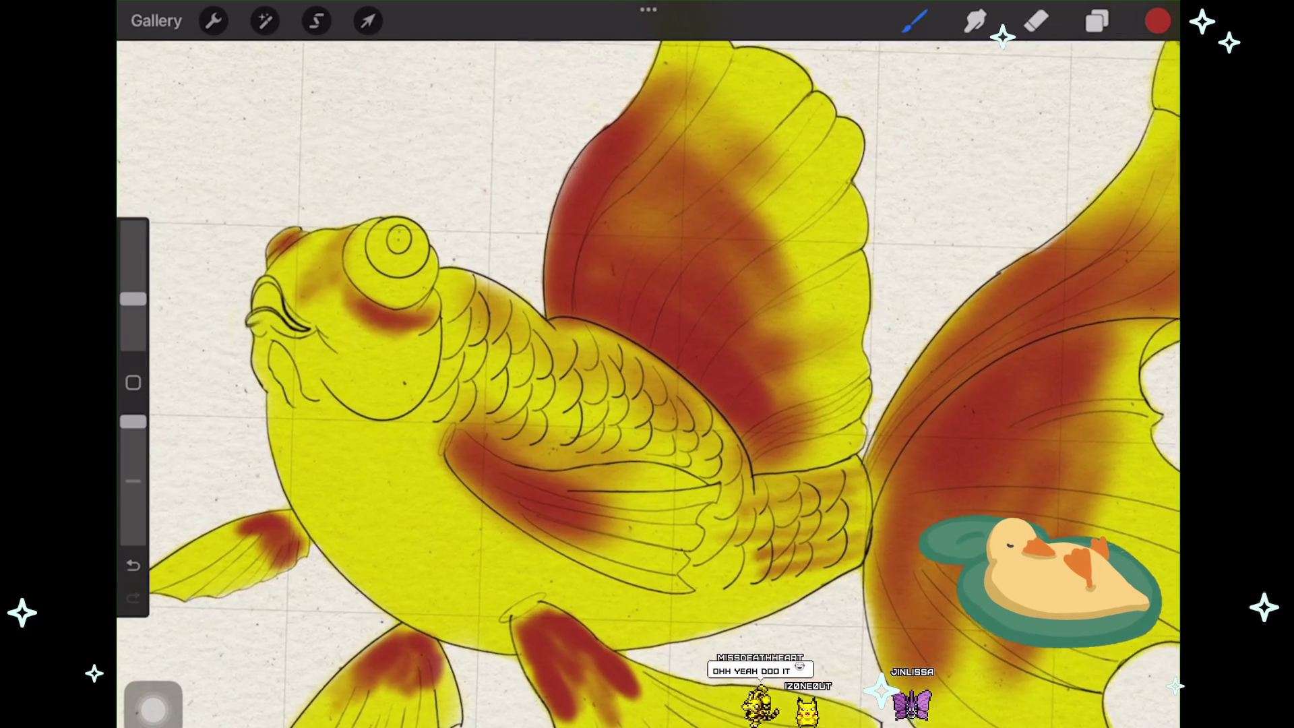
pyautogui.scroll(2, 648, 384)
# Step: Paint a red cheek stroke, undo it, and leave a small red mark on the cheek instead
pyautogui.moveTo(334, 384)
pyautogui.mouseDown()
pyautogui.moveTo(374, 414)
pyautogui.moveTo(405, 407)
pyautogui.mouseUp()
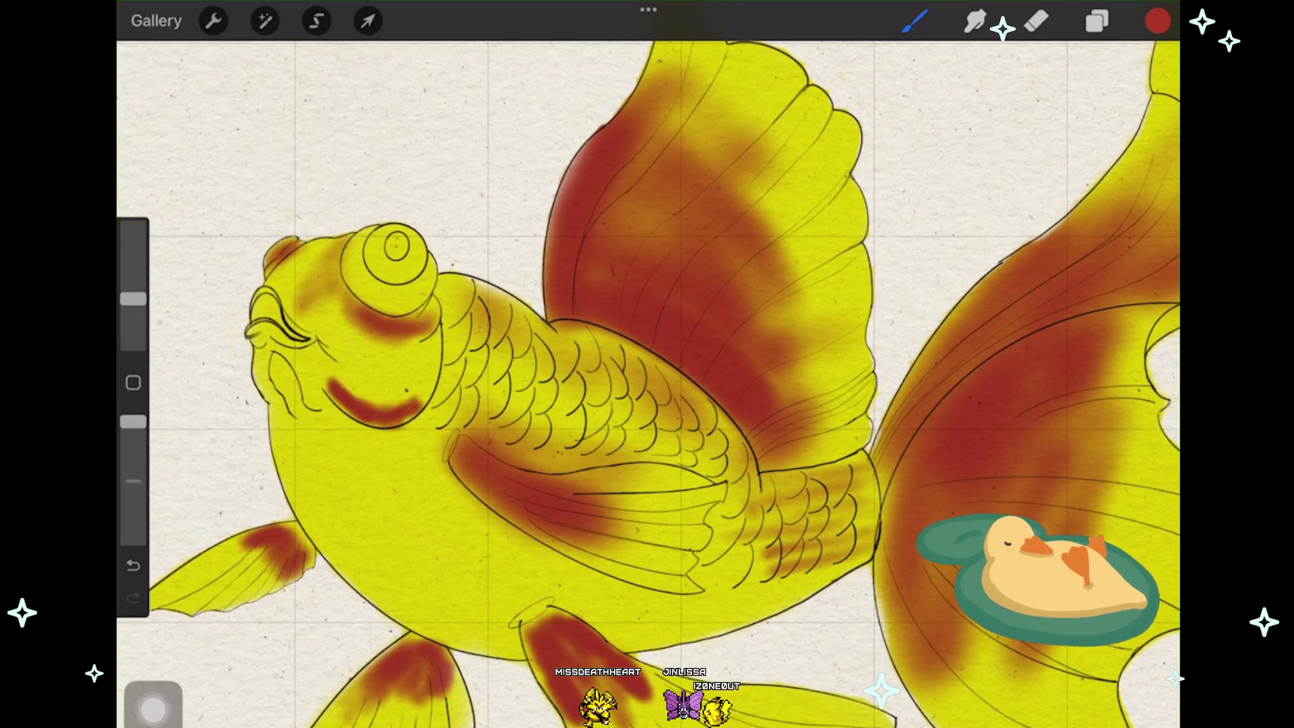
pyautogui.hotkey('ctrl', 'z')
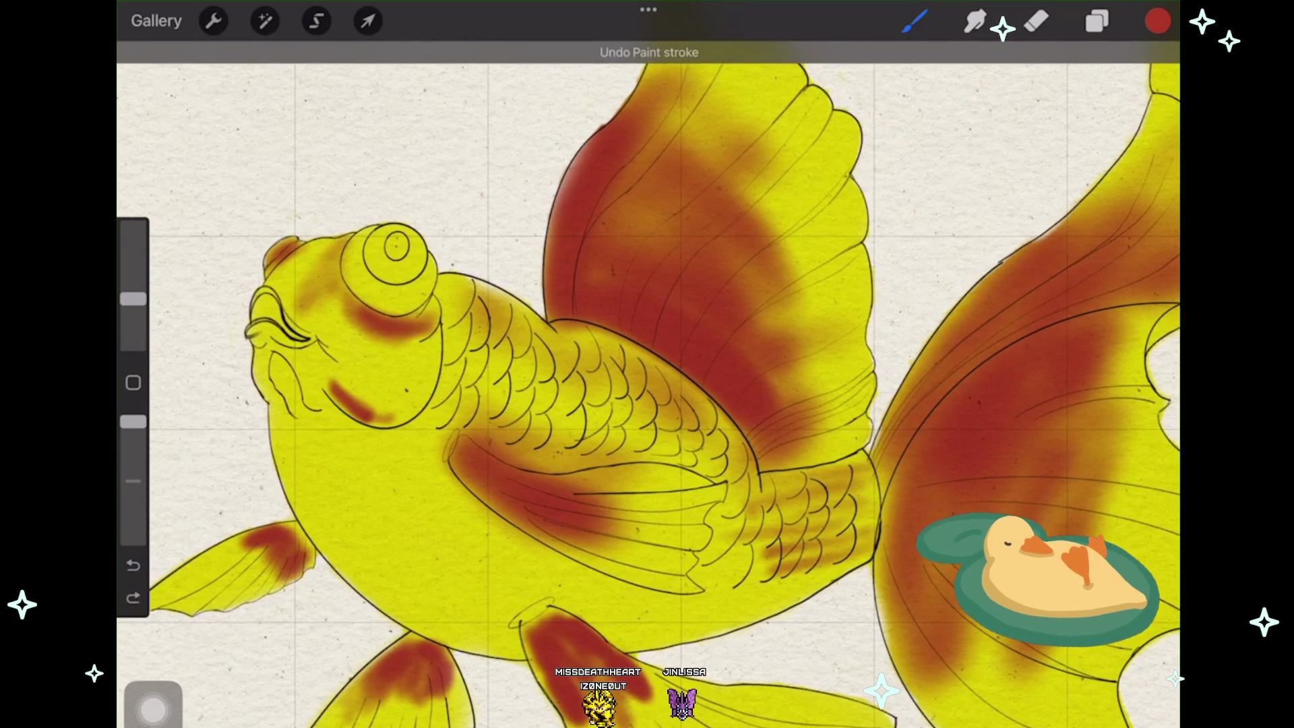
pyautogui.hotkey('ctrl', 'z')
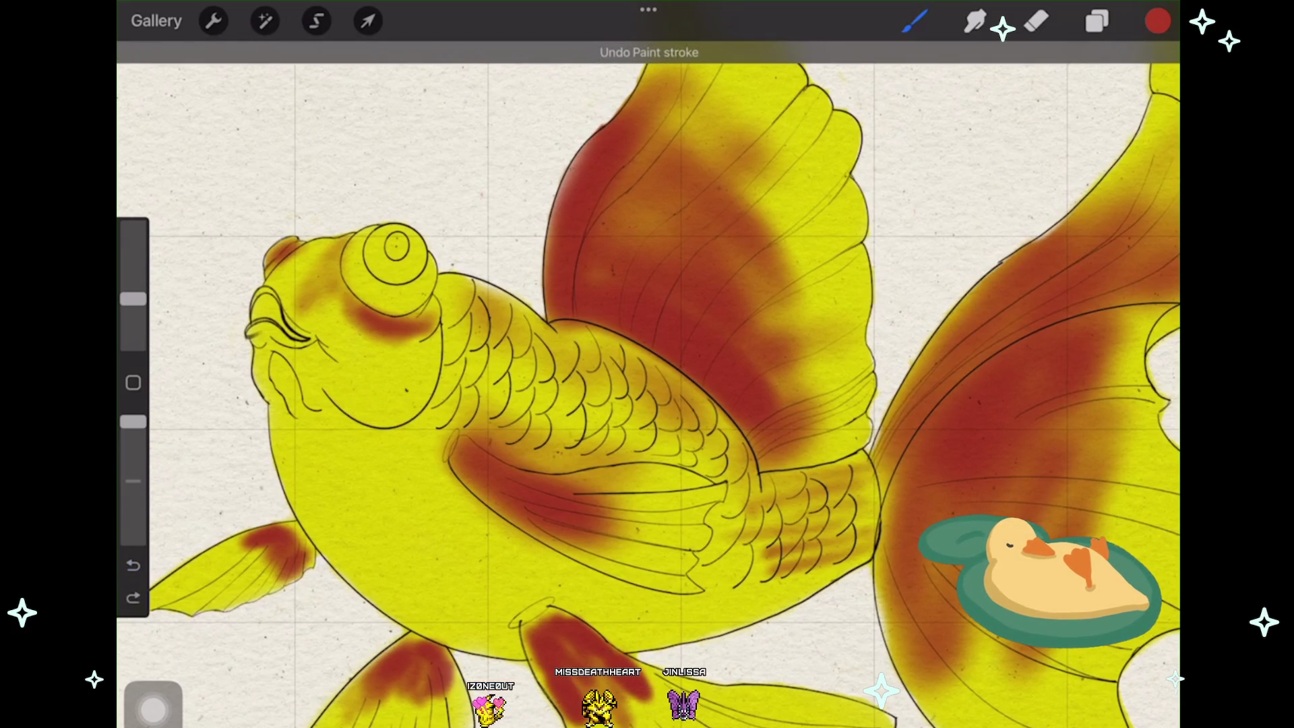
pyautogui.moveTo(291, 356)
pyautogui.mouseDown()
pyautogui.moveTo(306, 380)
pyautogui.moveTo(289, 360)
pyautogui.mouseUp()
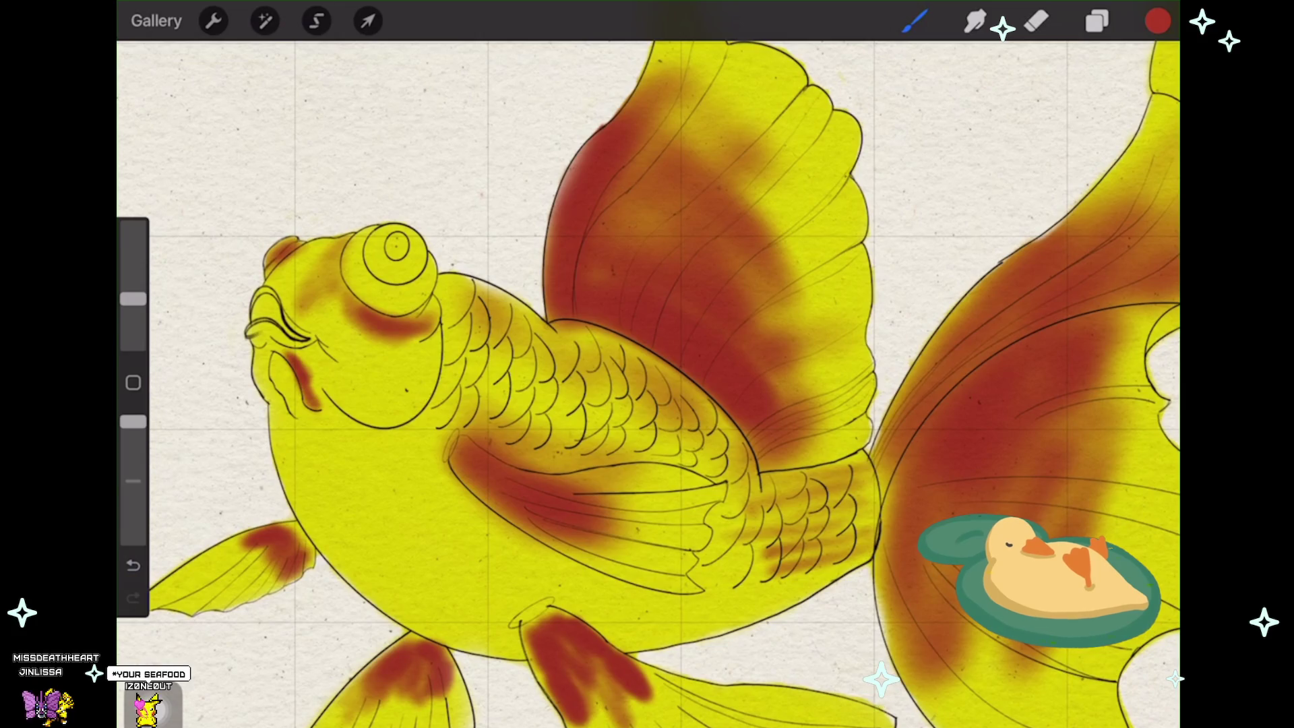
pyautogui.scroll(3, 648, 384)
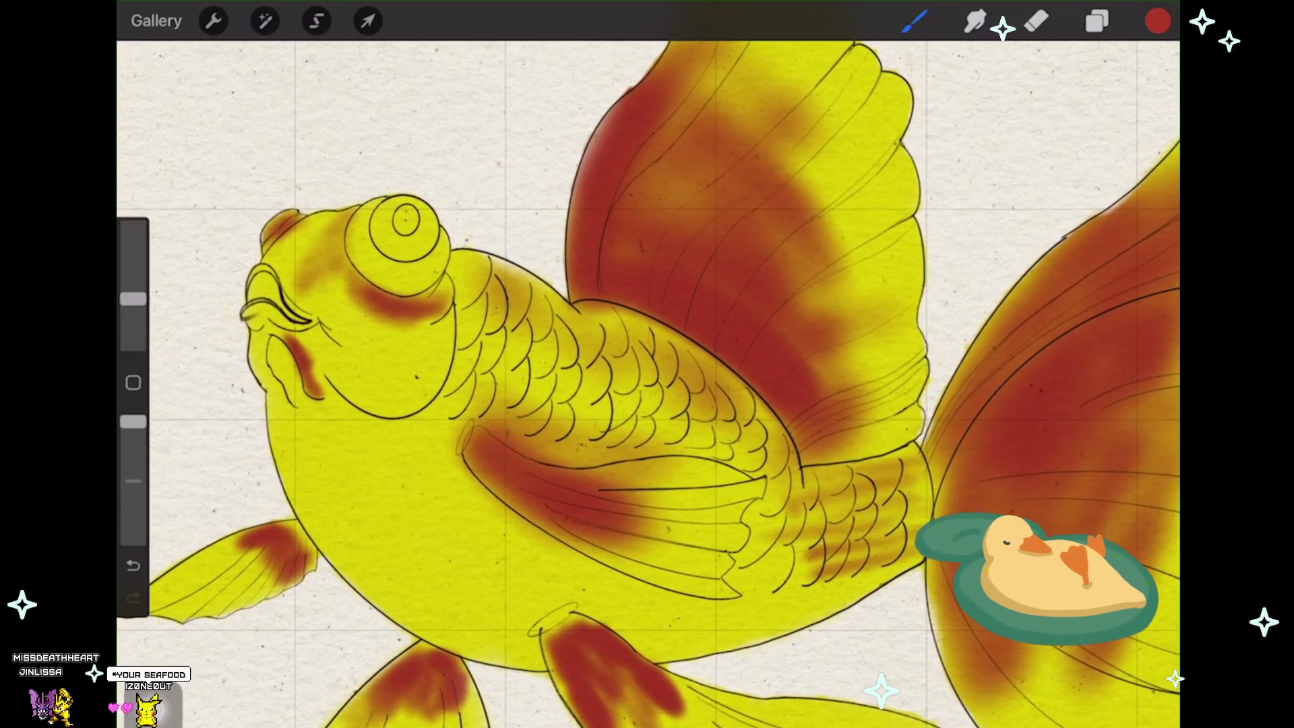
pyautogui.scroll(2, 647, 384)
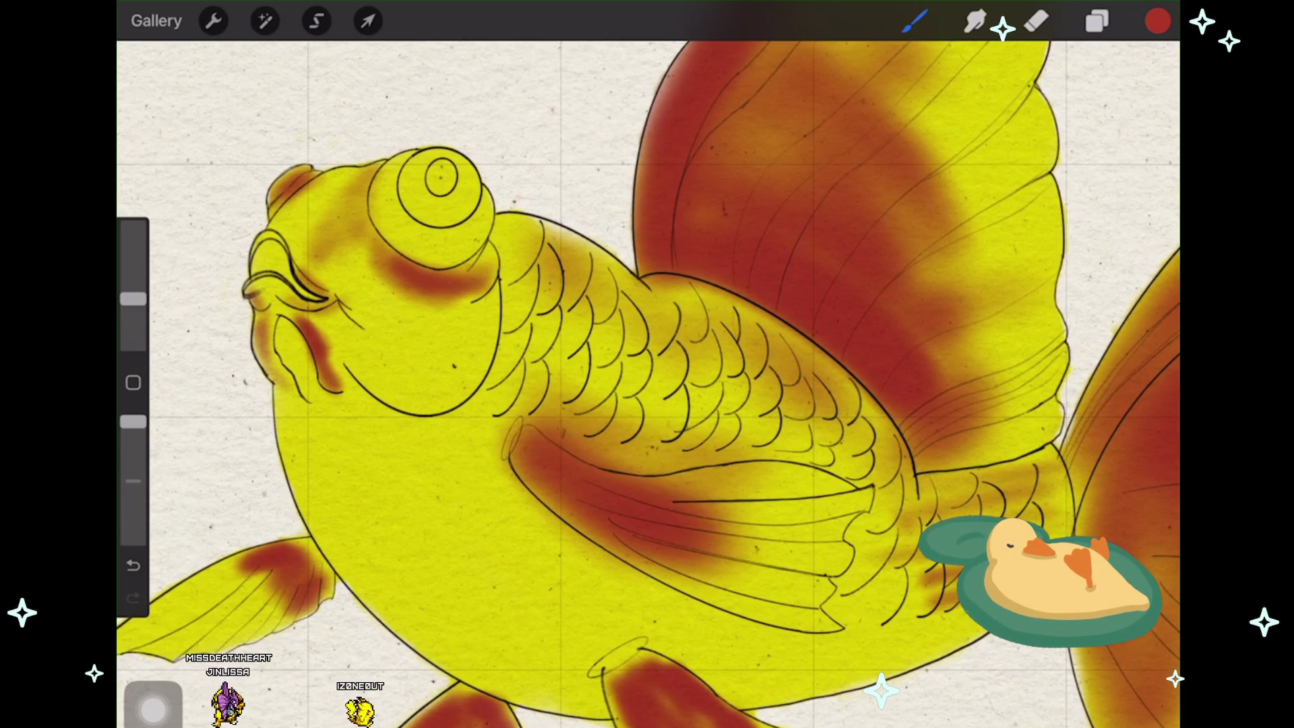
# Step: Undo the last stroke and layer repeated watercolour strokes to deepen the red under the eye
pyautogui.hotkey('ctrl', 'z')
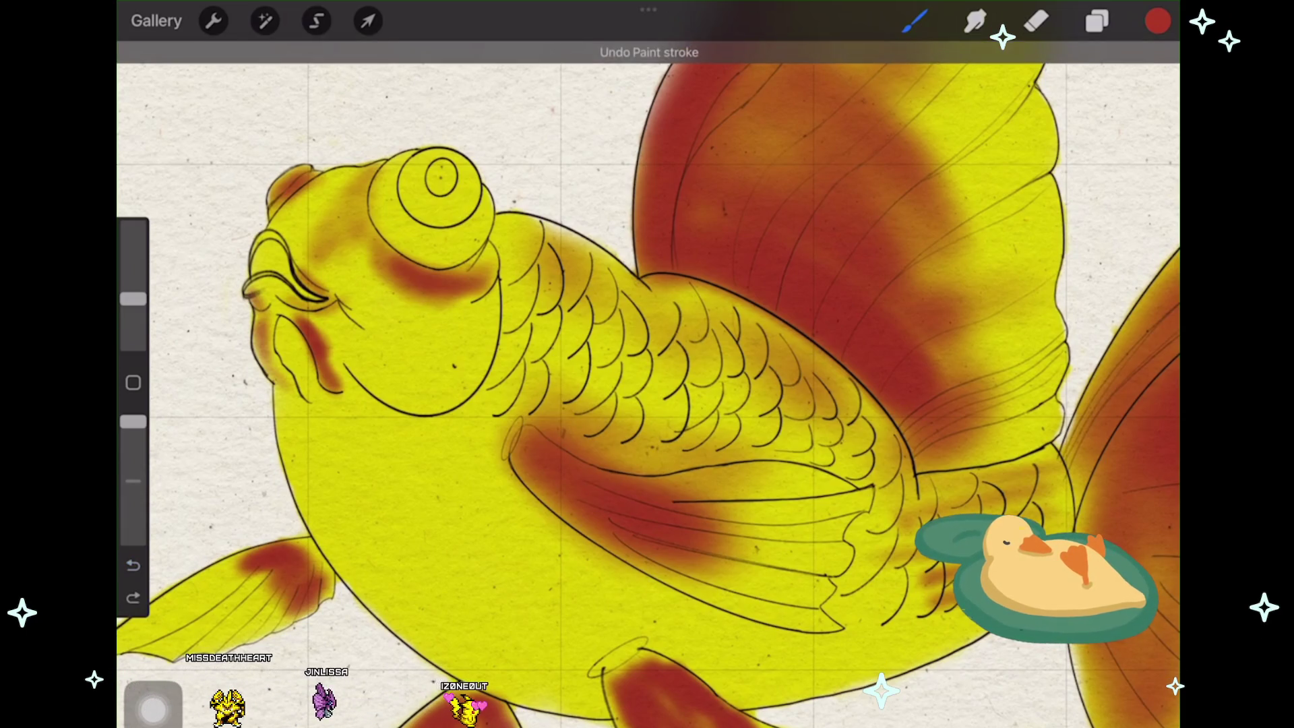
pyautogui.scroll(2, 647, 384)
pyautogui.scroll(2, 647, 385)
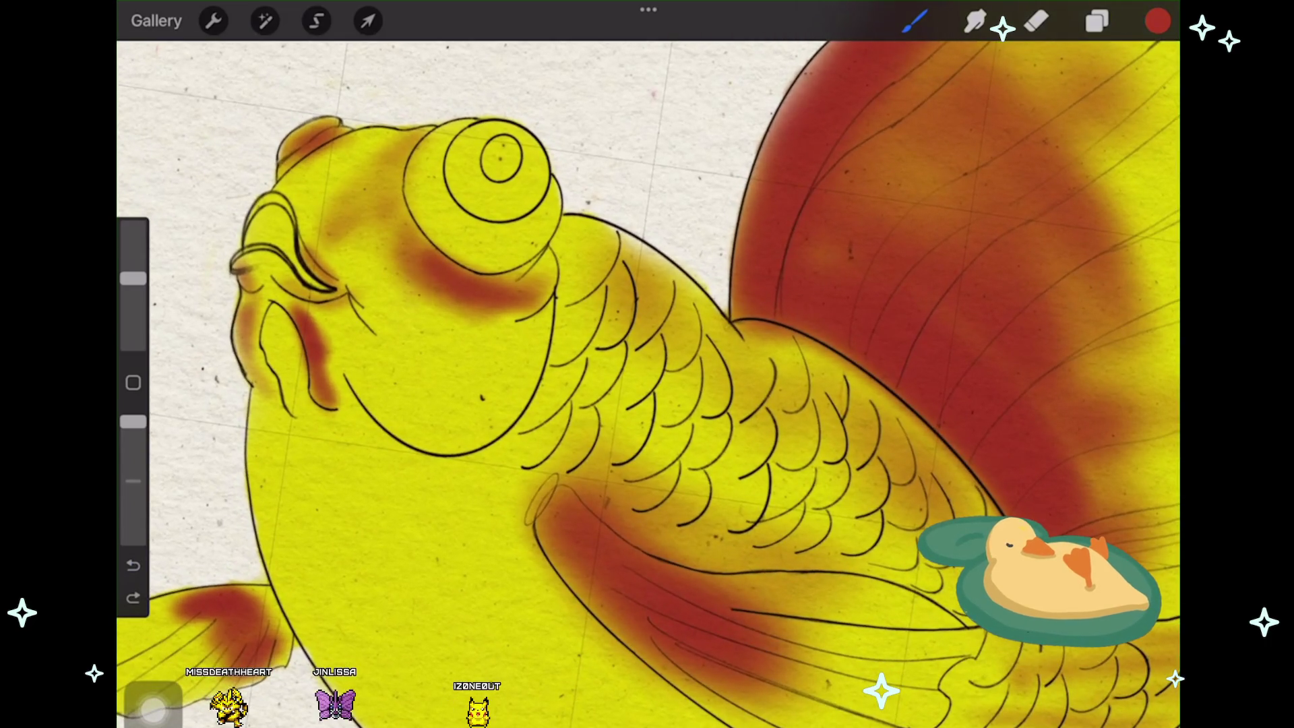
pyautogui.moveTo(480, 318)
pyautogui.mouseDown()
pyautogui.moveTo(419, 294)
pyautogui.moveTo(374, 248)
pyautogui.mouseUp()
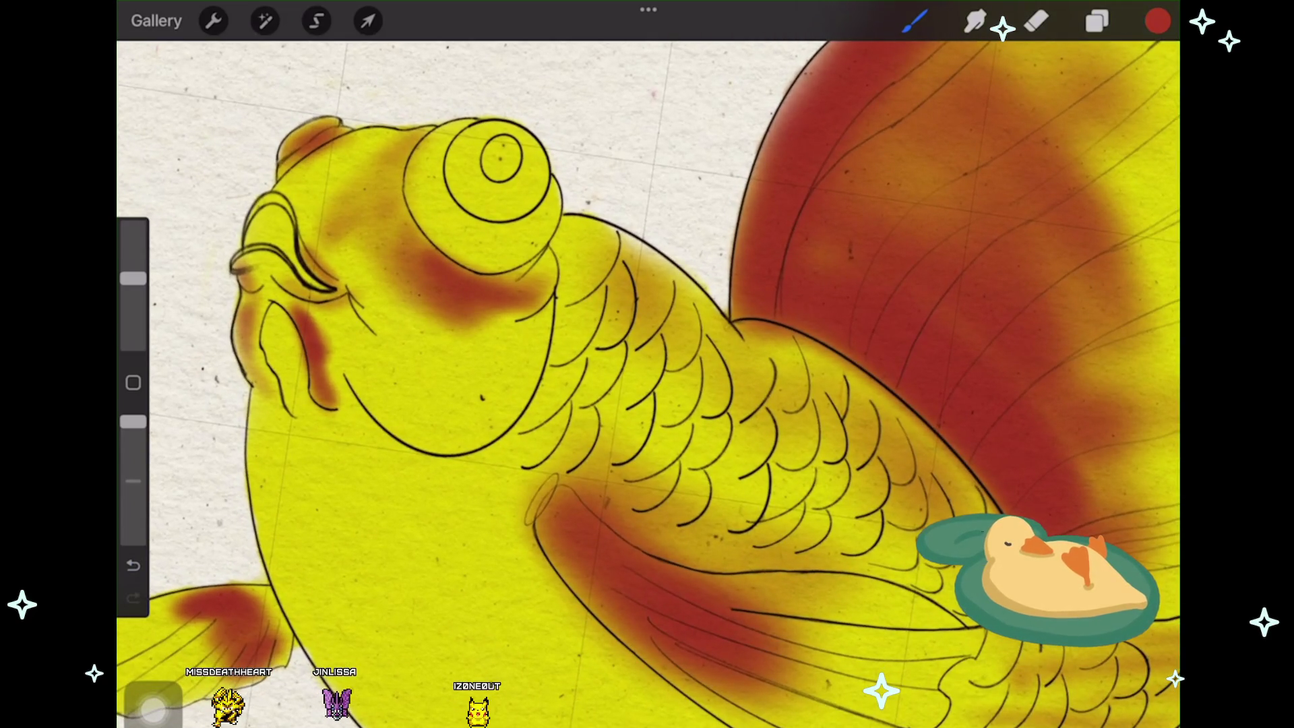
pyautogui.moveTo(445, 319); pyautogui.dragTo(369, 243)
pyautogui.moveTo(521, 333); pyautogui.dragTo(475, 310)
pyautogui.moveTo(525, 349); pyautogui.dragTo(395, 276)
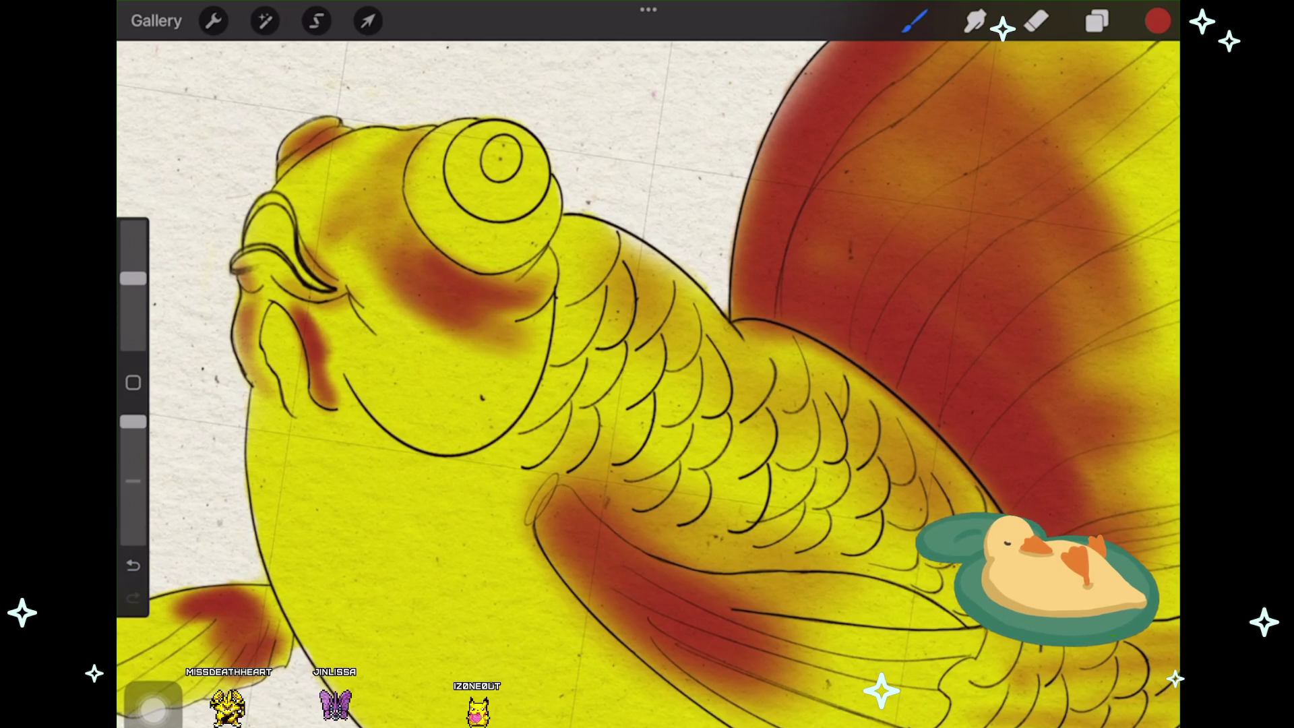
pyautogui.moveTo(470, 339); pyautogui.dragTo(364, 247)
pyautogui.moveTo(382, 304); pyautogui.dragTo(349, 237)
pyautogui.moveTo(409, 324)
pyautogui.mouseDown()
pyautogui.moveTo(339, 240)
pyautogui.moveTo(376, 192)
pyautogui.mouseUp()
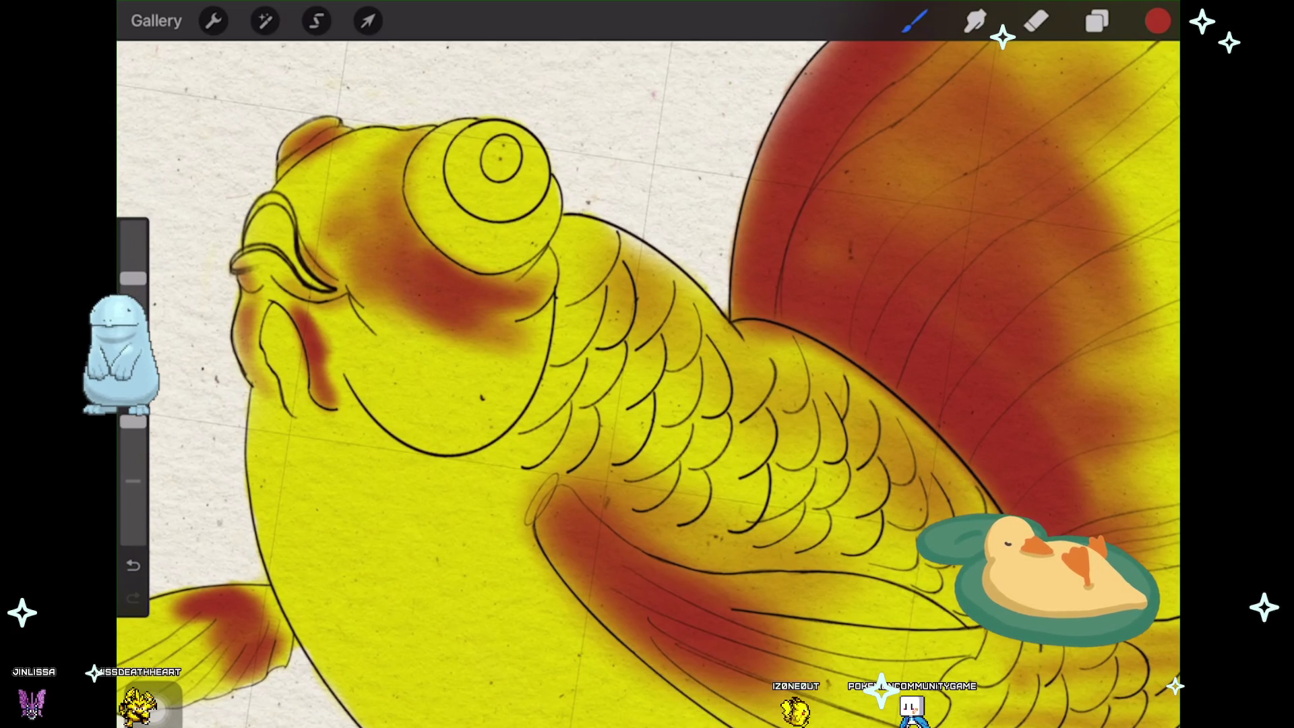
# Step: Undo once, deepen the cheek red, and paint red shading along the scales behind the head
pyautogui.hotkey('ctrl', 'z')
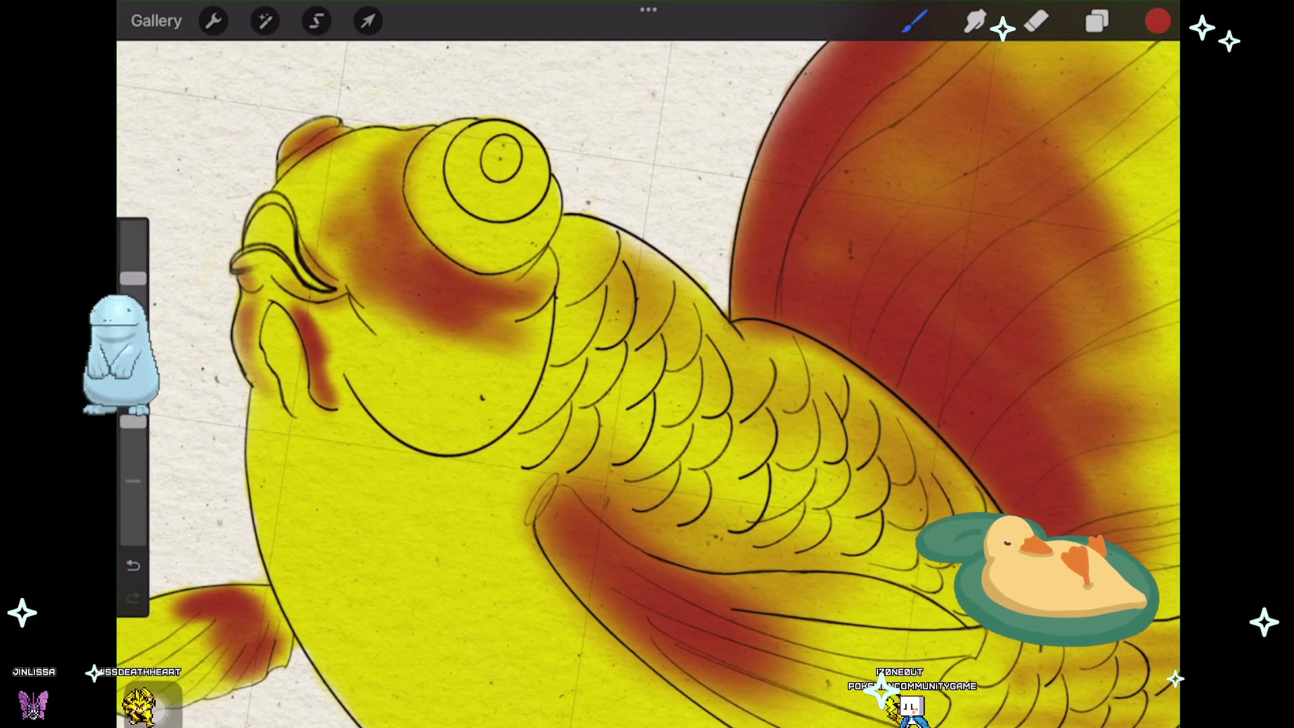
pyautogui.moveTo(389, 316); pyautogui.dragTo(485, 368)
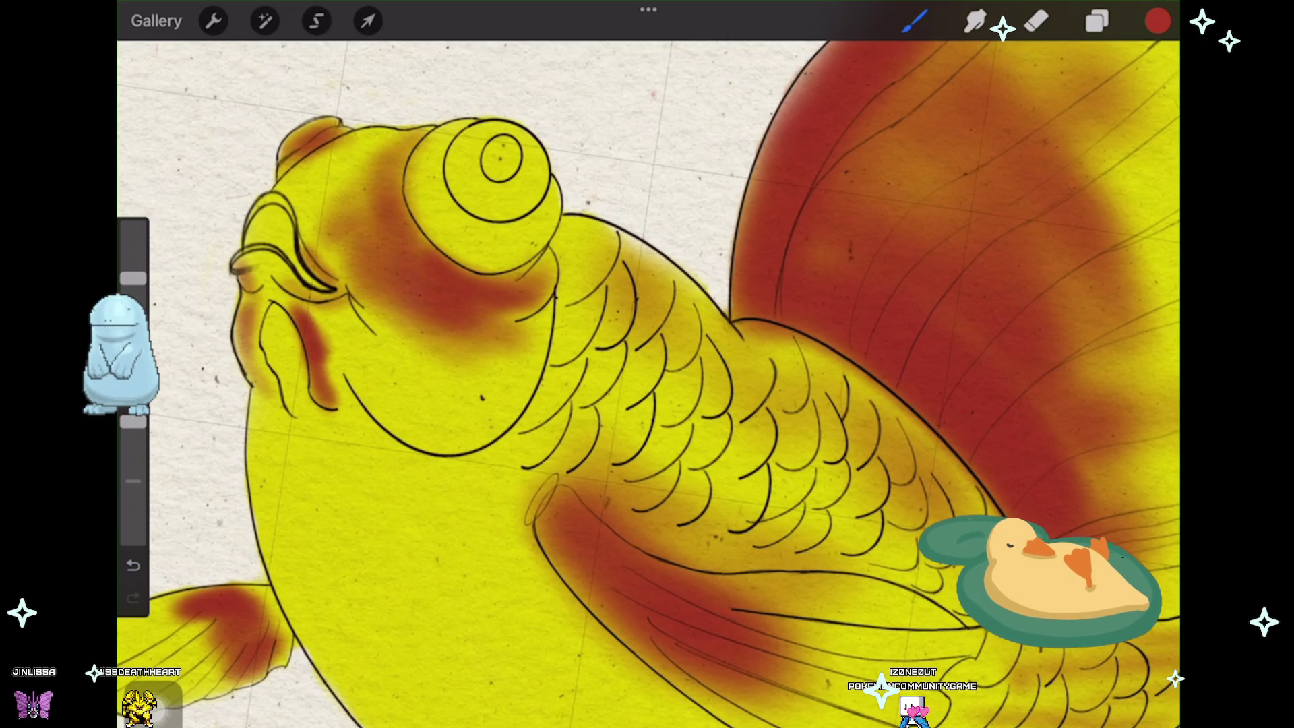
pyautogui.scroll(2, 647, 364)
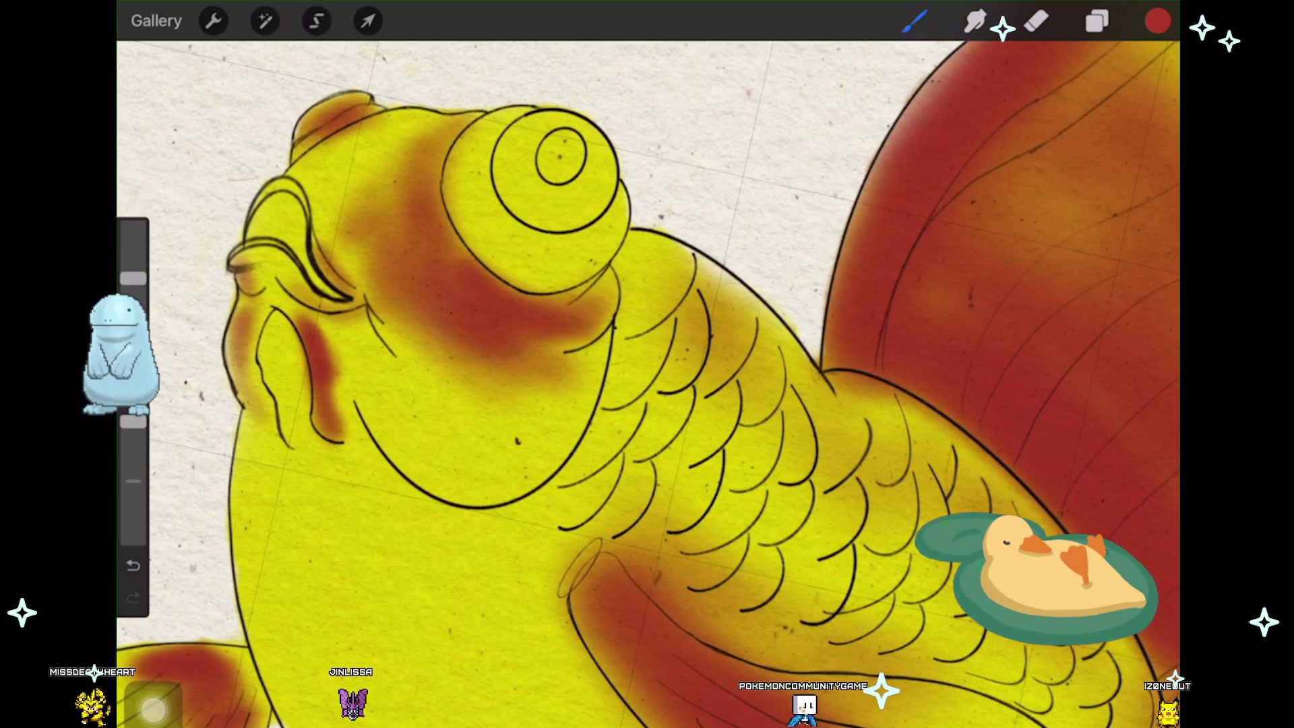
pyautogui.scroll(2, 259, 244)
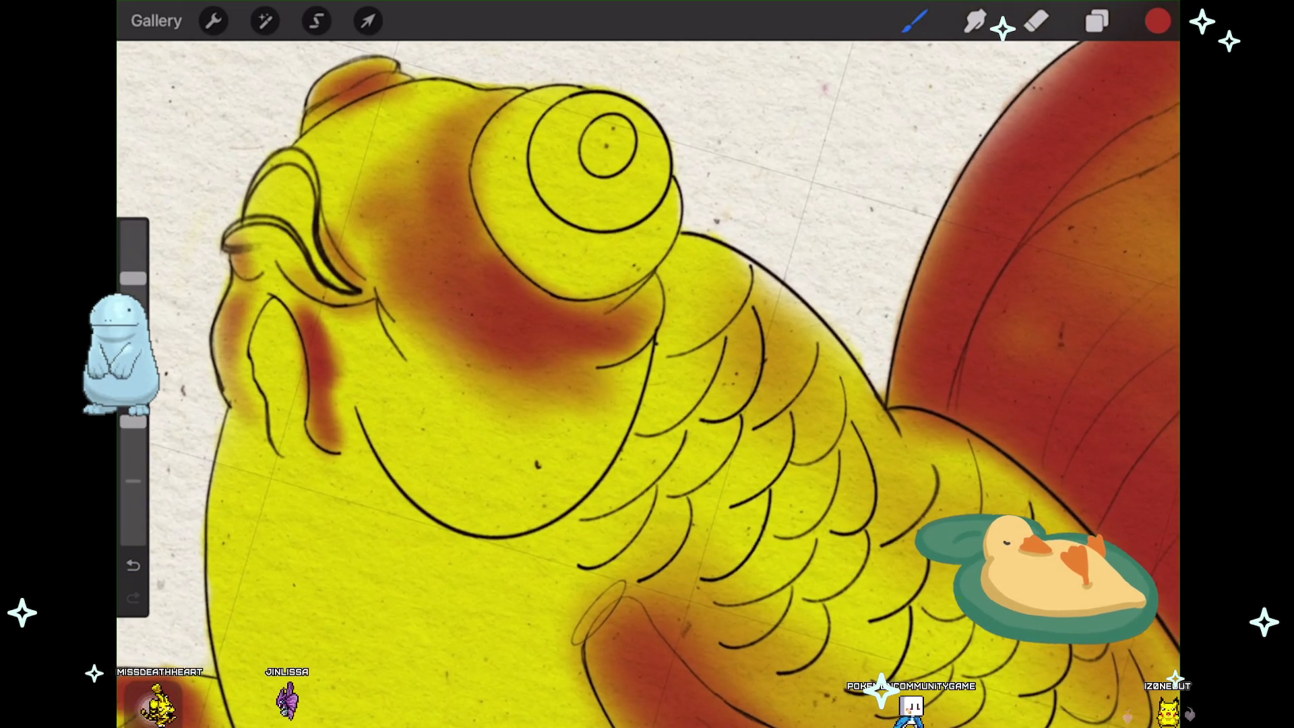
pyautogui.scroll(-2, 647, 385)
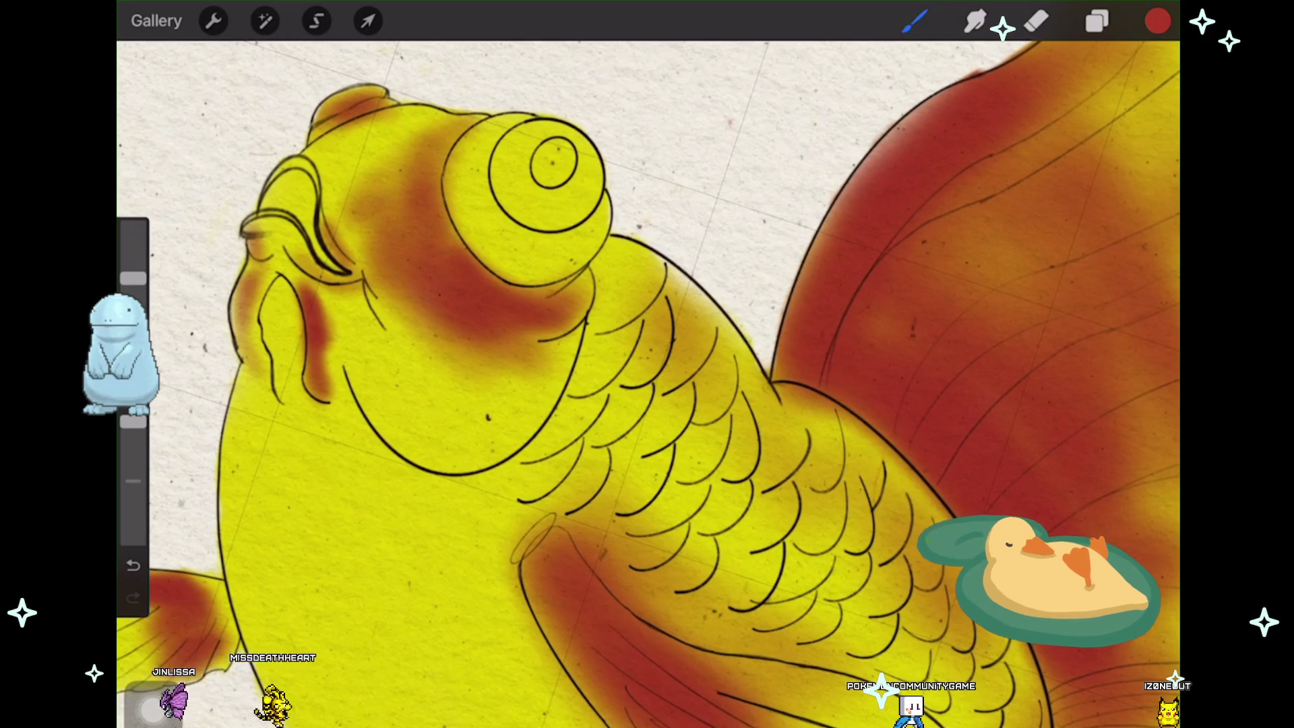
pyautogui.moveTo(687, 323); pyautogui.dragTo(789, 463)
pyautogui.moveTo(728, 394); pyautogui.dragTo(859, 529)
pyautogui.scroll(2, 648, 384)
pyautogui.scroll(-1, 647, 384)
pyautogui.moveTo(673, 323); pyautogui.dragTo(864, 503)
pyautogui.scroll(-2, 648, 385)
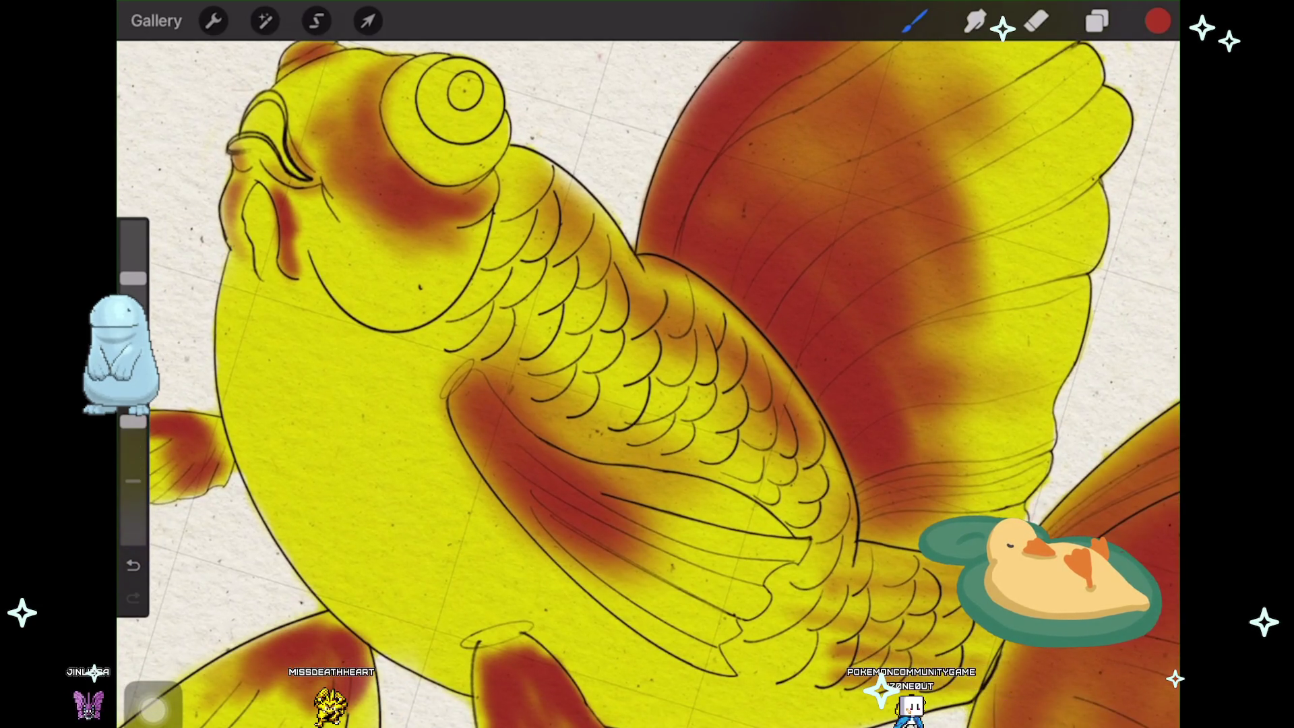
# Step: Build reddish-brown shading down and across the lower fin with diagonal streaks, undoing and redoing once
pyautogui.moveTo(829, 446); pyautogui.dragTo(799, 518)
pyautogui.scroll(-2, 648, 385)
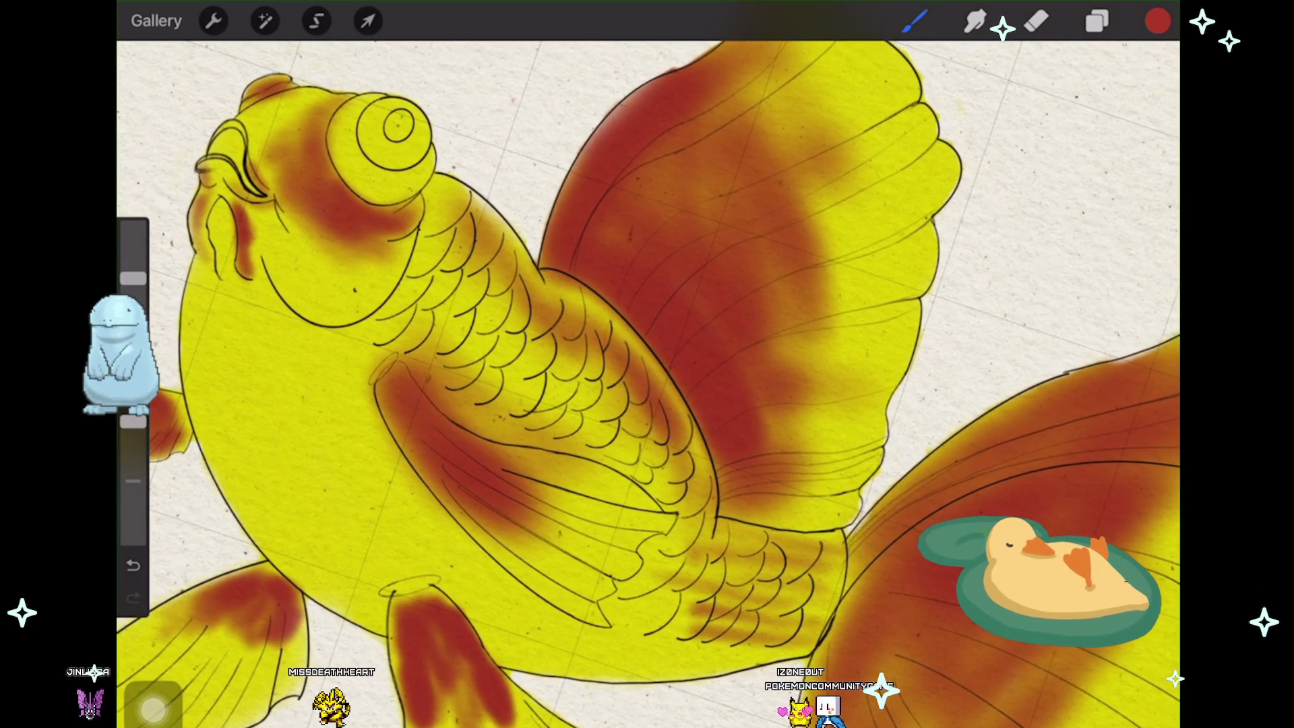
pyautogui.scroll(-2, 647, 384)
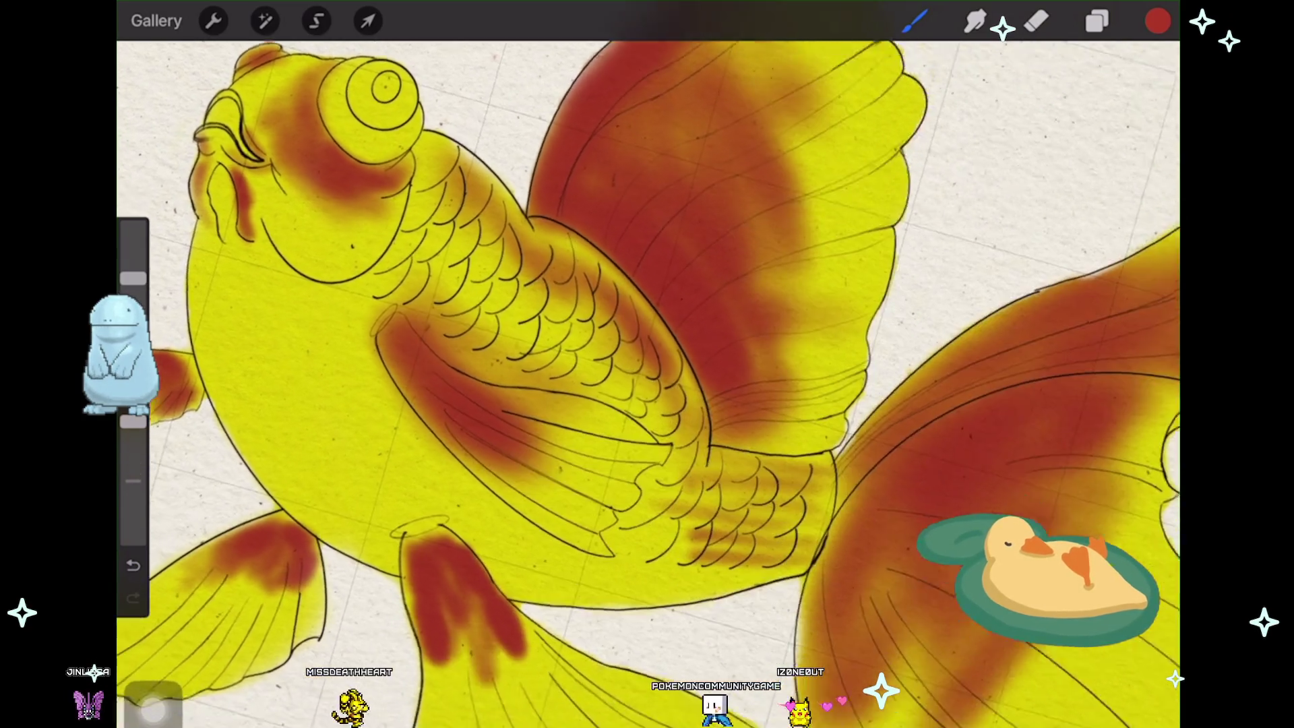
pyautogui.scroll(-2, 647, 384)
pyautogui.moveTo(475, 536); pyautogui.dragTo(511, 648)
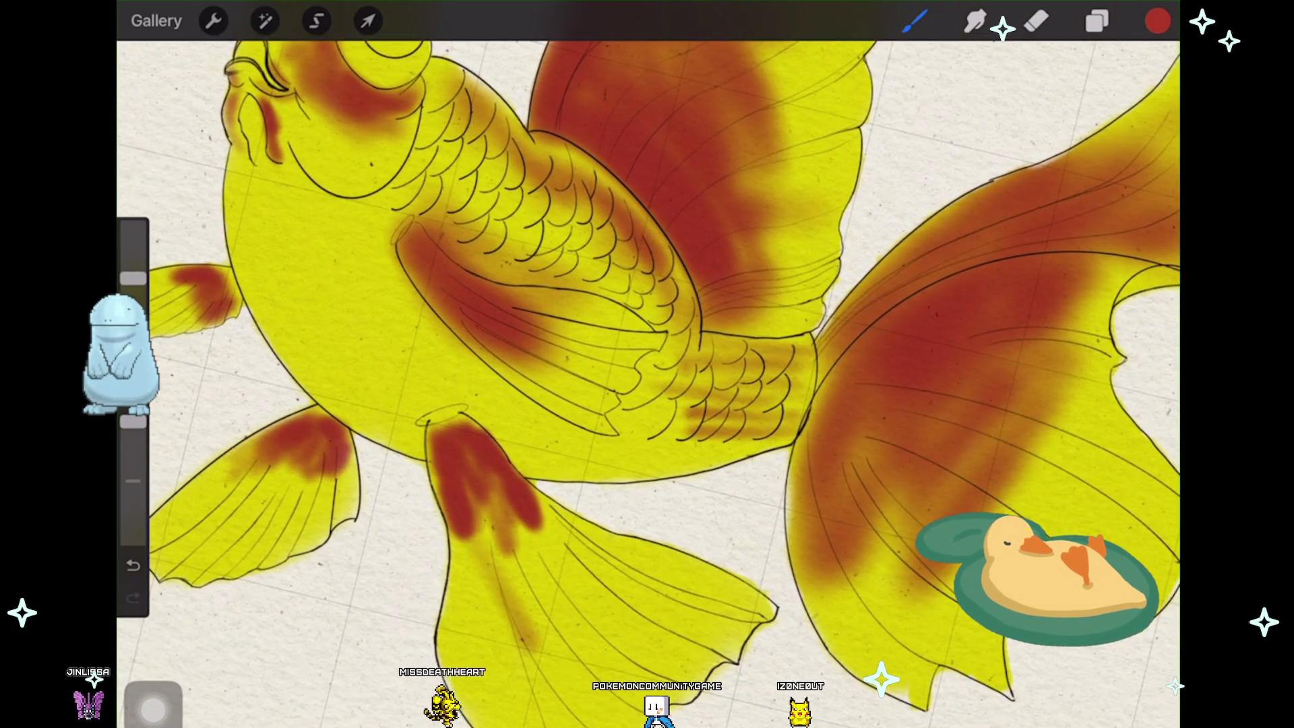
pyautogui.hotkey('ctrl', 'z')
pyautogui.scroll(-3, 647, 404)
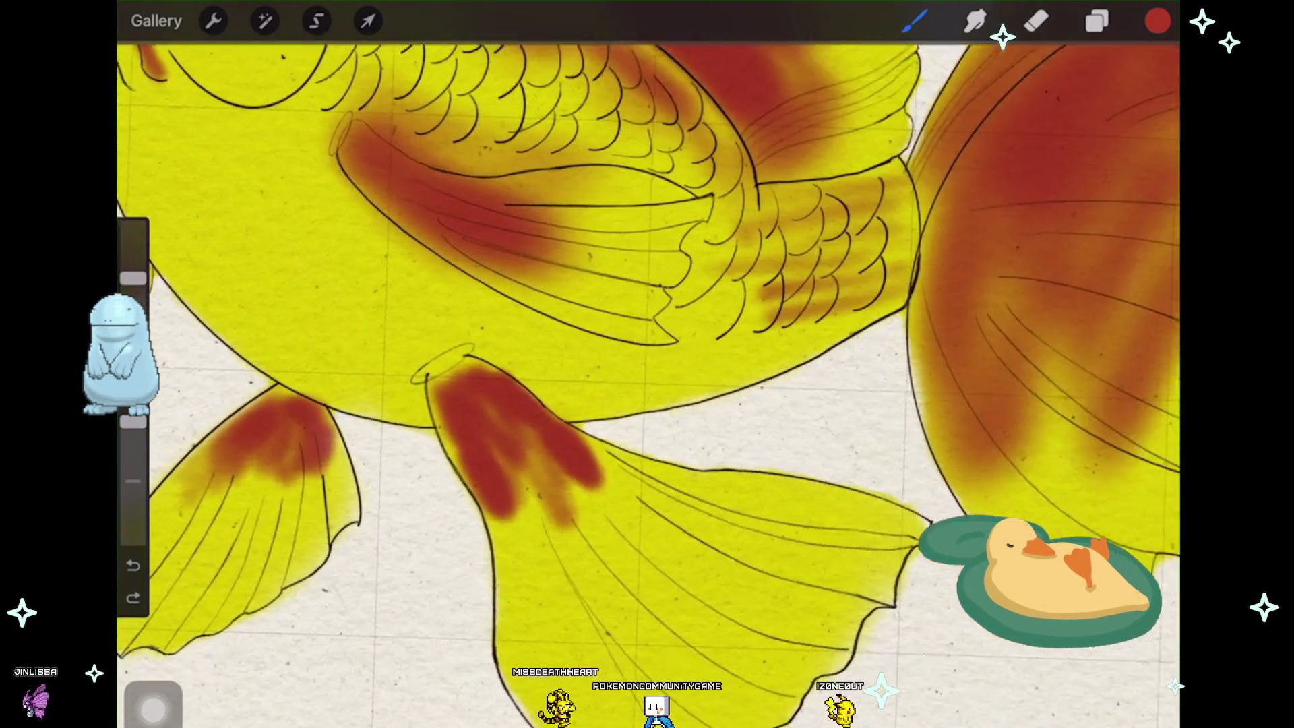
pyautogui.scroll(-2, 647, 404)
pyautogui.moveTo(572, 495)
pyautogui.mouseDown()
pyautogui.moveTo(606, 677)
pyautogui.moveTo(606, 637)
pyautogui.moveTo(633, 662)
pyautogui.mouseUp()
pyautogui.moveTo(577, 460)
pyautogui.mouseDown()
pyautogui.moveTo(688, 683)
pyautogui.moveTo(647, 576)
pyautogui.moveTo(657, 722)
pyautogui.mouseUp()
pyautogui.moveTo(628, 455); pyautogui.dragTo(648, 662)
pyautogui.moveTo(648, 485); pyautogui.dragTo(728, 723)
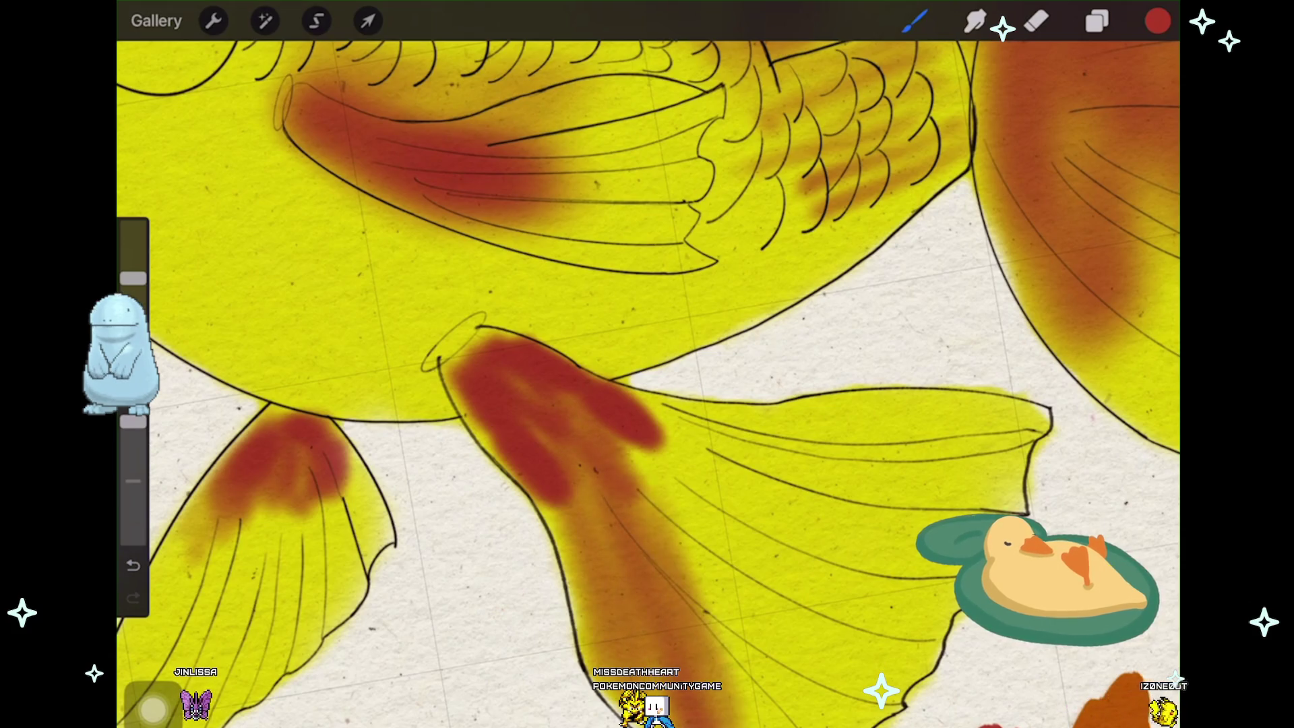
pyautogui.moveTo(607, 430); pyautogui.dragTo(789, 722)
pyautogui.moveTo(647, 451)
pyautogui.mouseDown()
pyautogui.moveTo(788, 723)
pyautogui.moveTo(808, 657)
pyautogui.mouseUp()
pyautogui.moveTo(647, 404); pyautogui.dragTo(845, 581)
pyautogui.moveTo(708, 449); pyautogui.dragTo(789, 541)
pyautogui.hotkey('ctrl', 'z')
pyautogui.hotkey('ctrl', 'z')
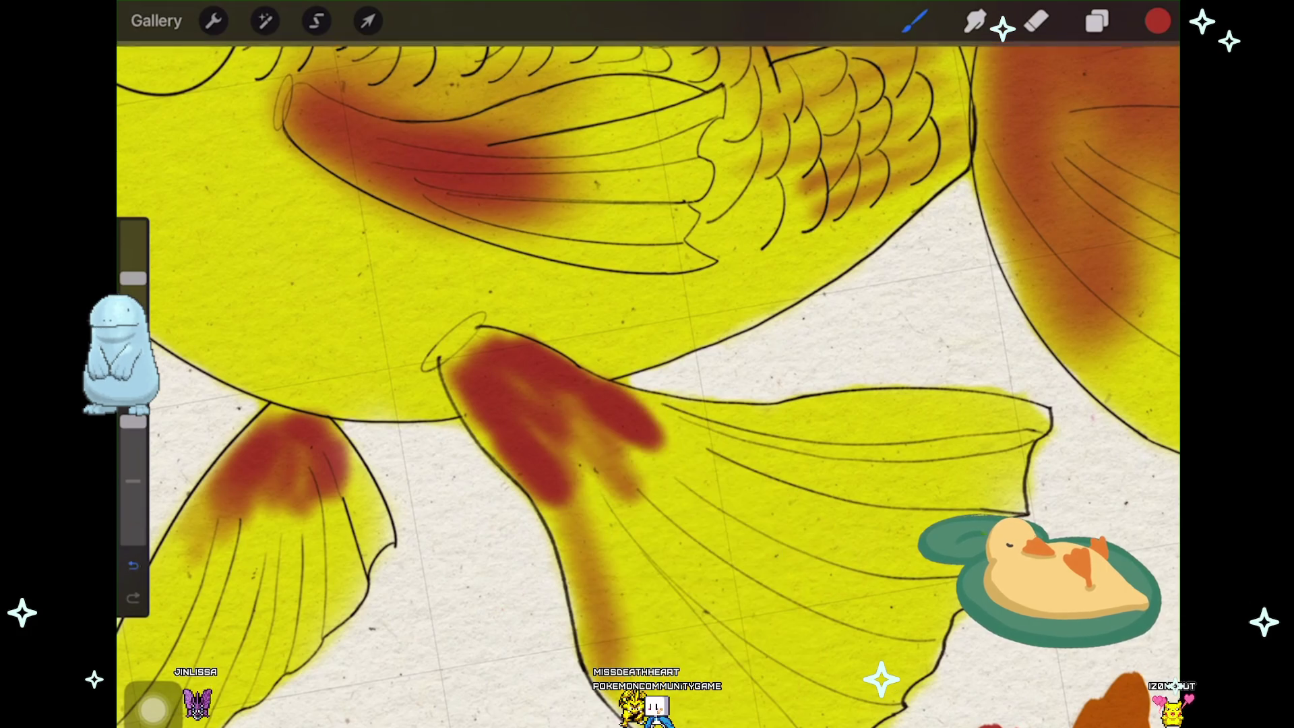
pyautogui.hotkey('ctrl', 'shift', 'z')
pyautogui.hotkey('ctrl', 'shift', 'z')
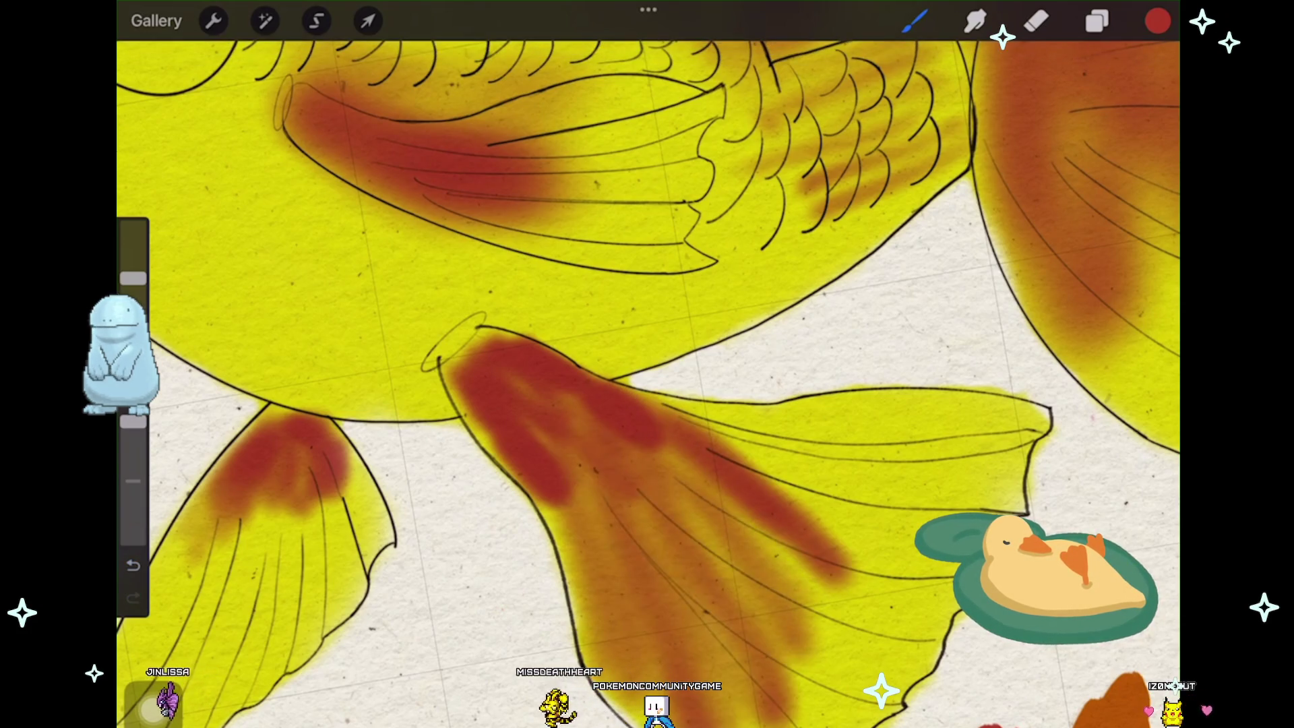
pyautogui.scroll(2, 647, 405)
pyautogui.scroll(3, 647, 405)
# Step: Lay soft orange shading along the fin and darken it between the fin lines
pyautogui.moveTo(667, 333)
pyautogui.mouseDown()
pyautogui.moveTo(871, 288)
pyautogui.moveTo(1042, 223)
pyautogui.mouseUp()
pyautogui.moveTo(809, 314); pyautogui.dragTo(1133, 197)
pyautogui.moveTo(748, 323)
pyautogui.mouseDown()
pyautogui.moveTo(1132, 203)
pyautogui.moveTo(1092, 233)
pyautogui.mouseUp()
pyautogui.moveTo(778, 354)
pyautogui.mouseDown()
pyautogui.moveTo(1092, 242)
pyautogui.moveTo(1062, 288)
pyautogui.mouseUp()
pyautogui.moveTo(819, 374); pyautogui.dragTo(1031, 333)
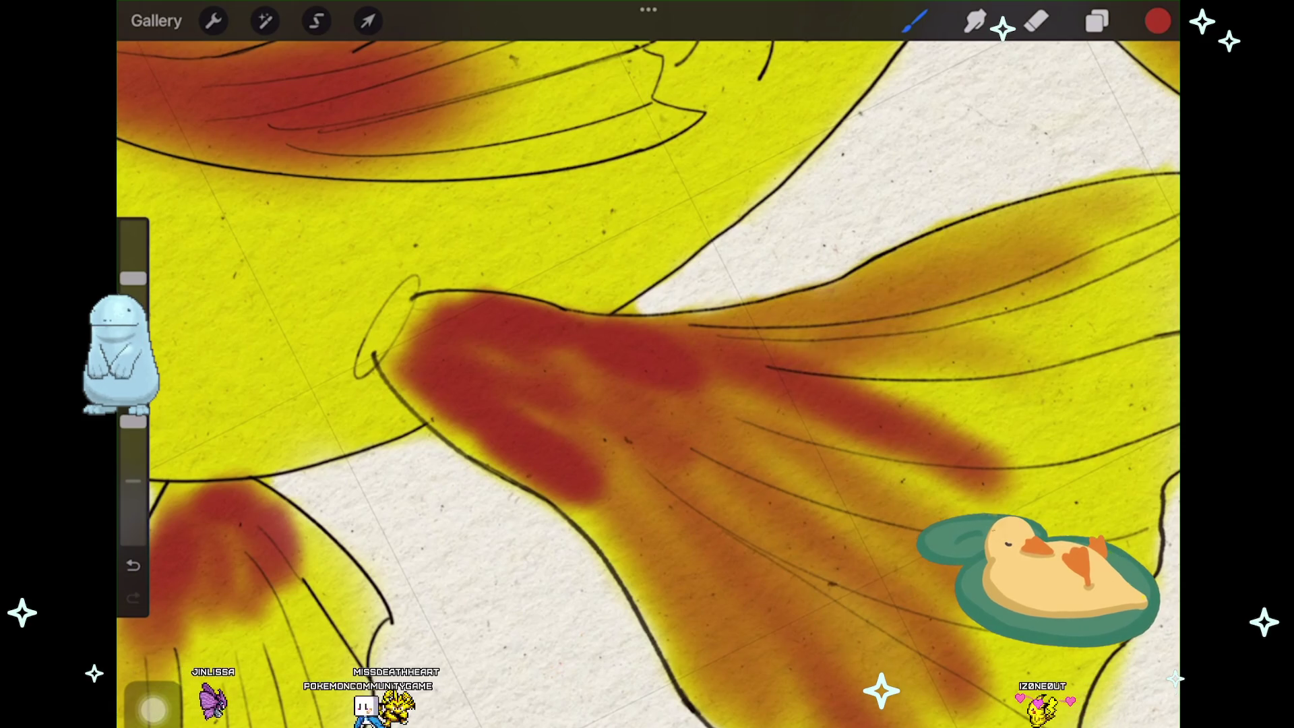
pyautogui.moveTo(799, 334); pyautogui.dragTo(1021, 400)
pyautogui.moveTo(880, 405); pyautogui.dragTo(1062, 288)
pyautogui.moveTo(890, 314); pyautogui.dragTo(1072, 218)
pyautogui.moveTo(859, 279); pyautogui.dragTo(1082, 198)
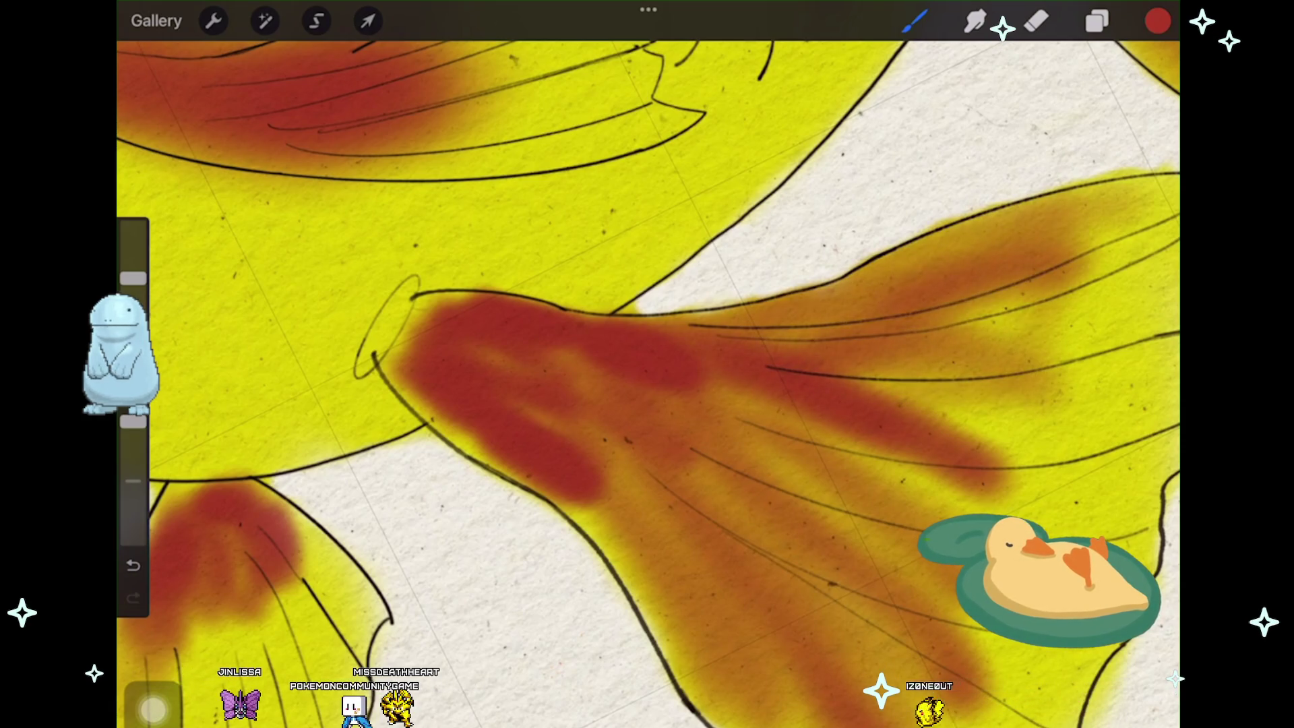
pyautogui.moveTo(950, 339); pyautogui.dragTo(1062, 288)
pyautogui.moveTo(854, 430); pyautogui.dragTo(1021, 364)
pyautogui.scroll(-5, 647, 364)
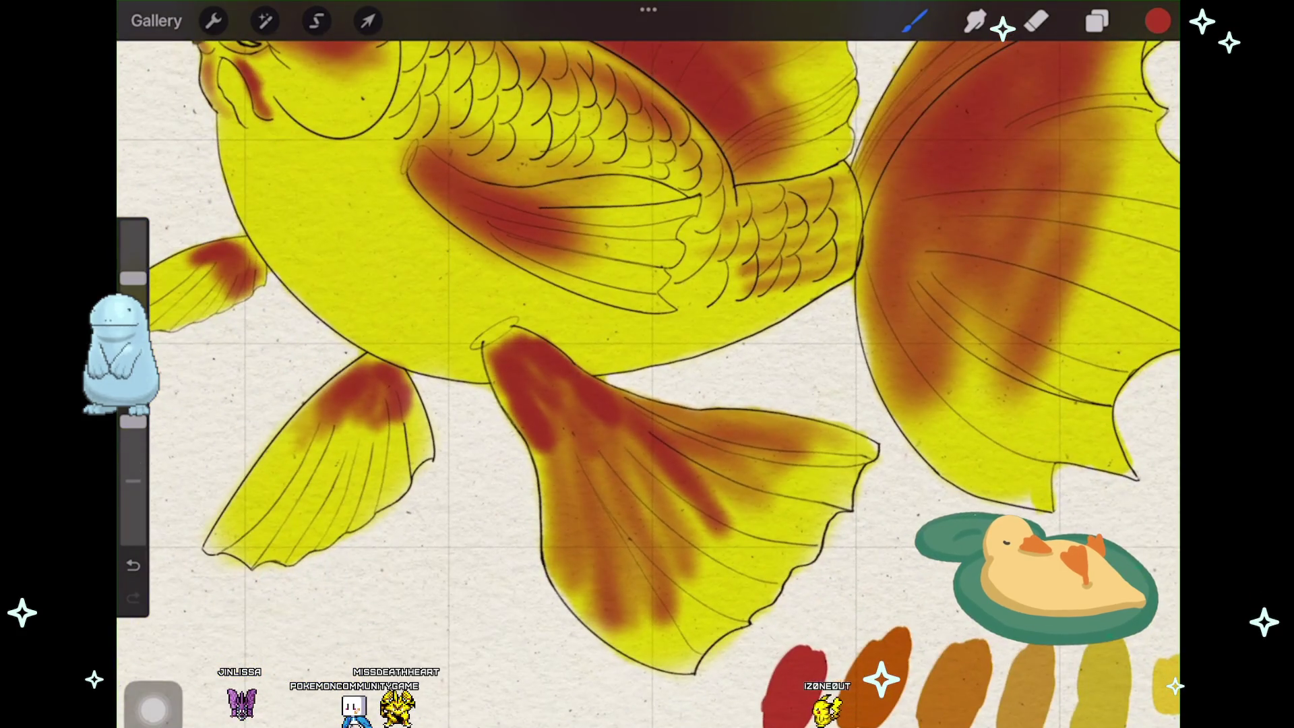
# Step: Darken the pectoral fin shading, undo and redo it, and reframe around the lower fins
pyautogui.moveTo(425, 196); pyautogui.dragTo(536, 273)
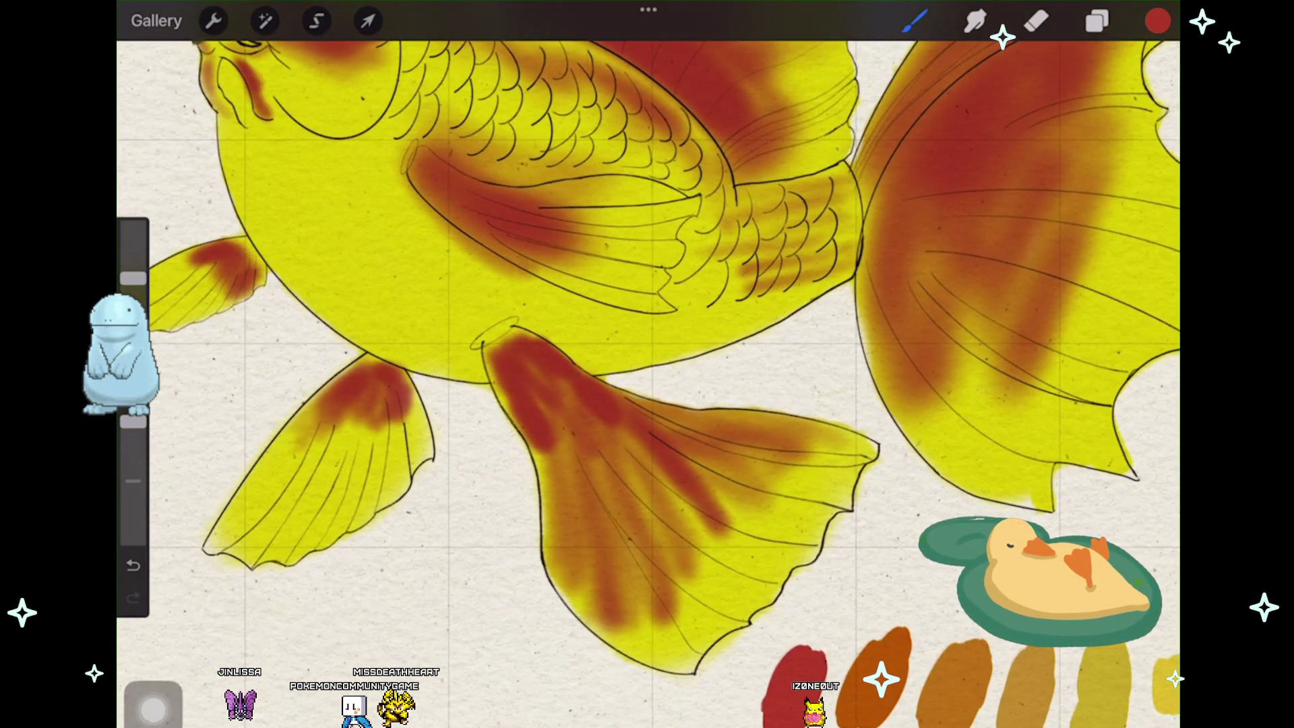
pyautogui.scroll(3, 648, 364)
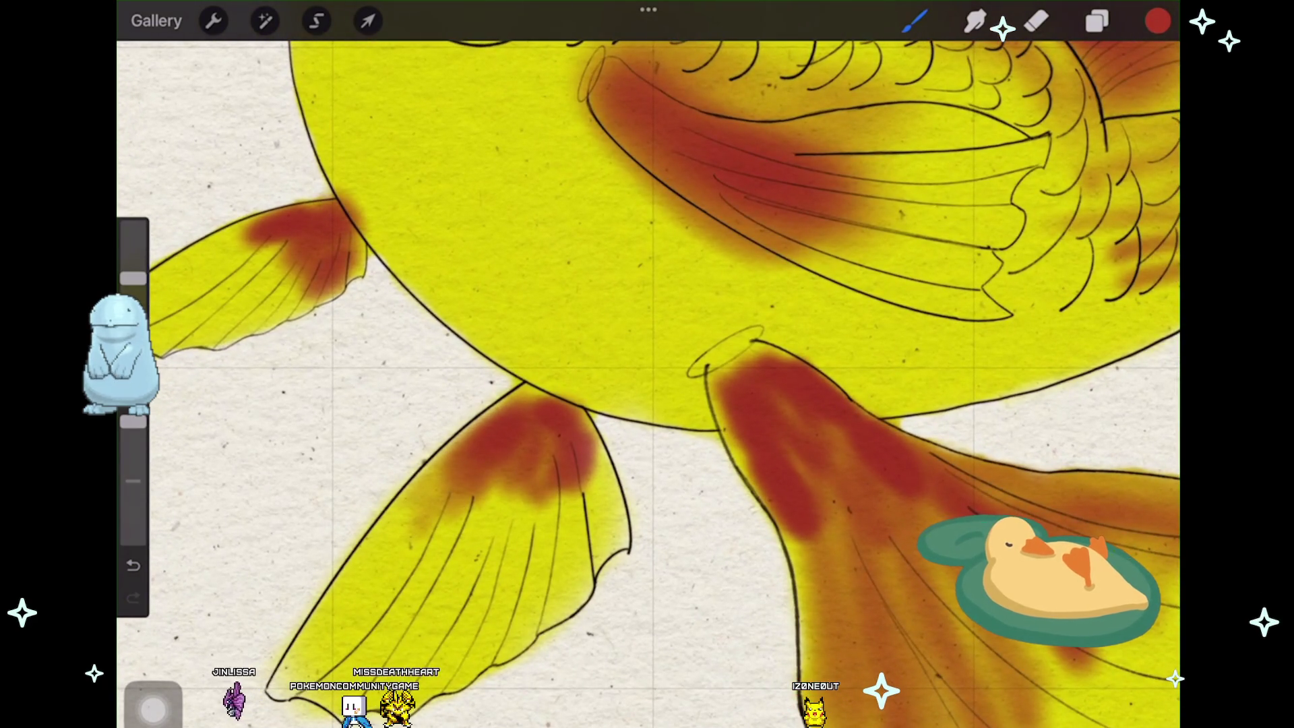
pyautogui.hotkey('ctrl', 'z')
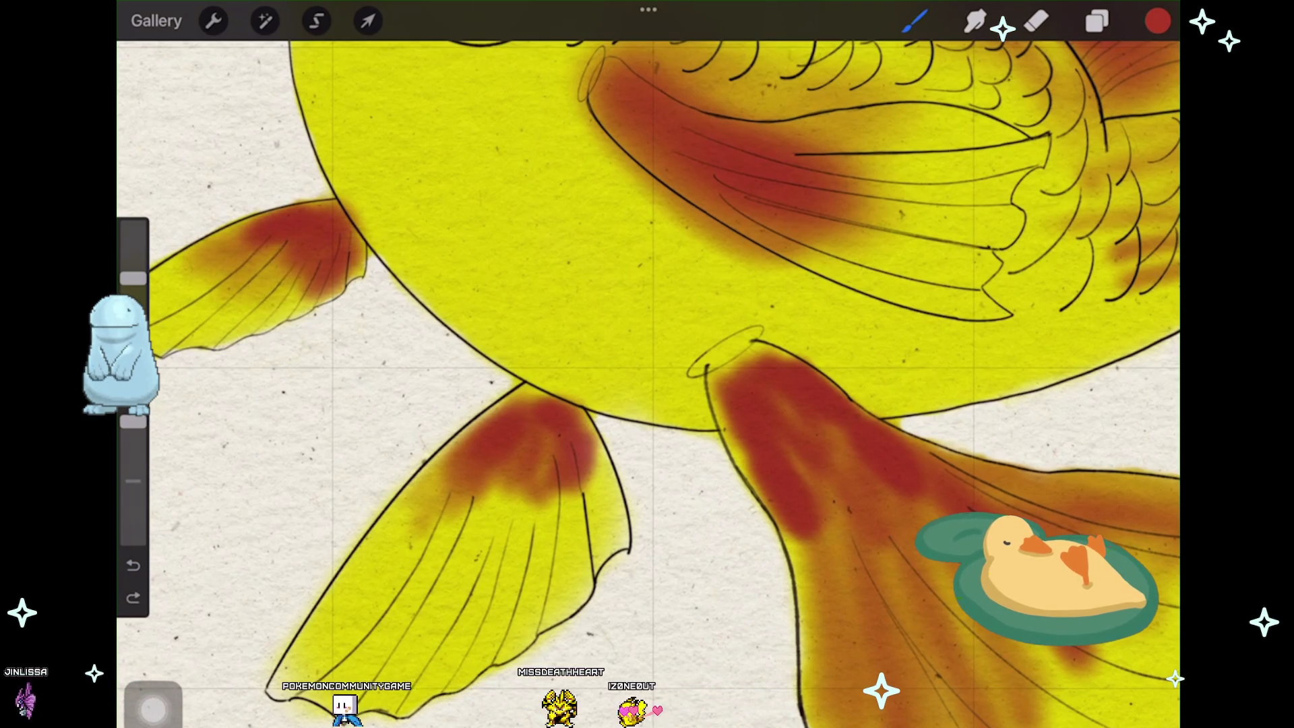
pyautogui.hotkey('ctrl', 'shift', 'z')
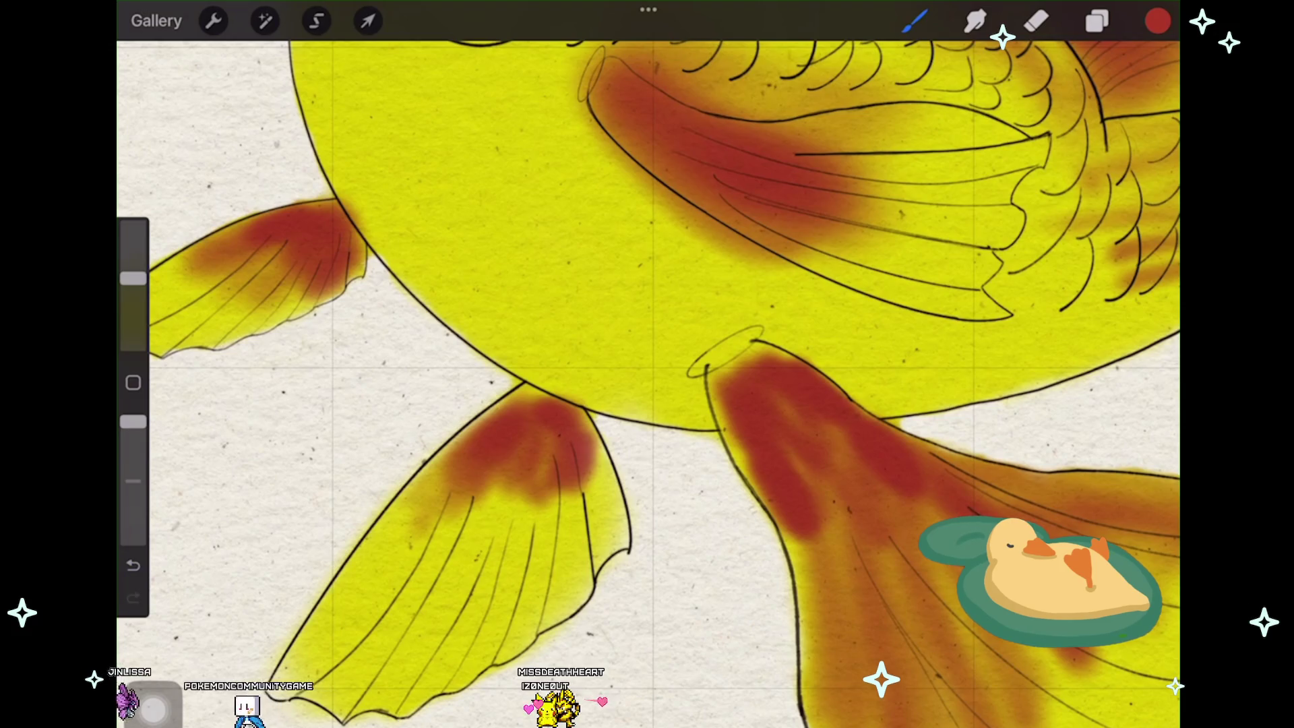
pyautogui.moveTo(647, 365); pyautogui.dragTo(697, 369)
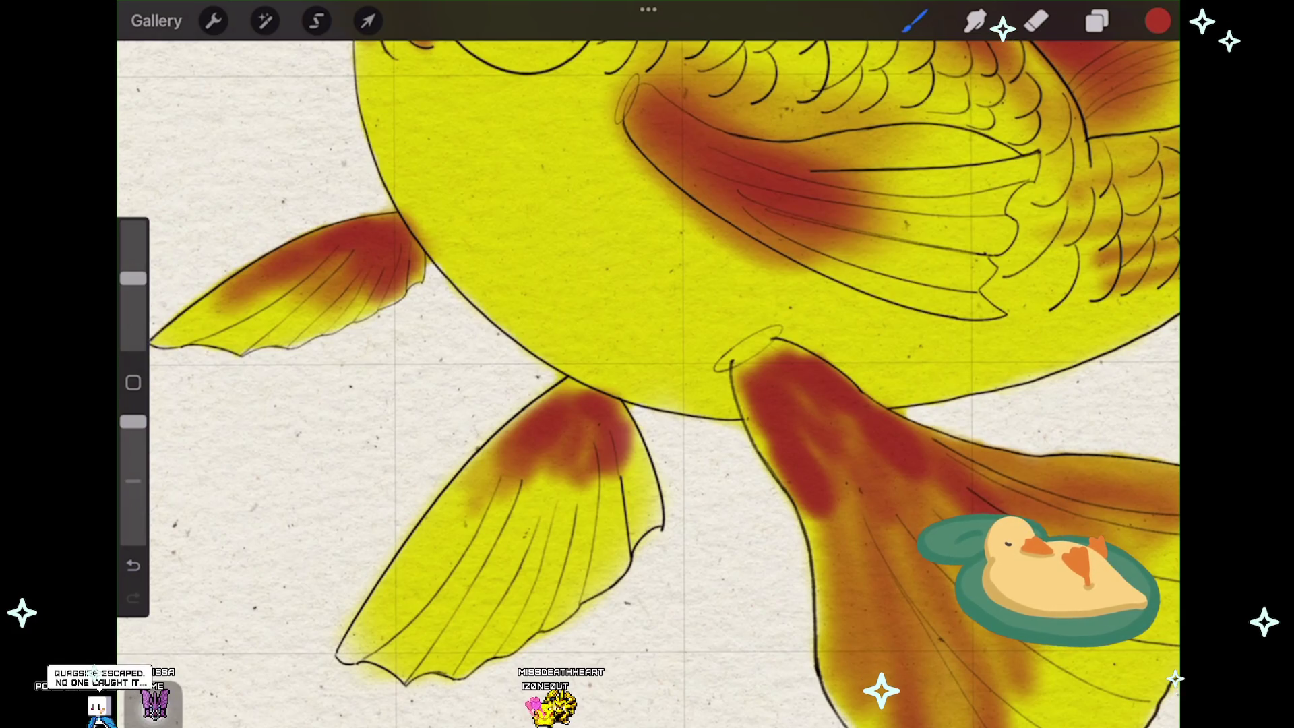
pyautogui.moveTo(647, 364); pyautogui.dragTo(501, 293)
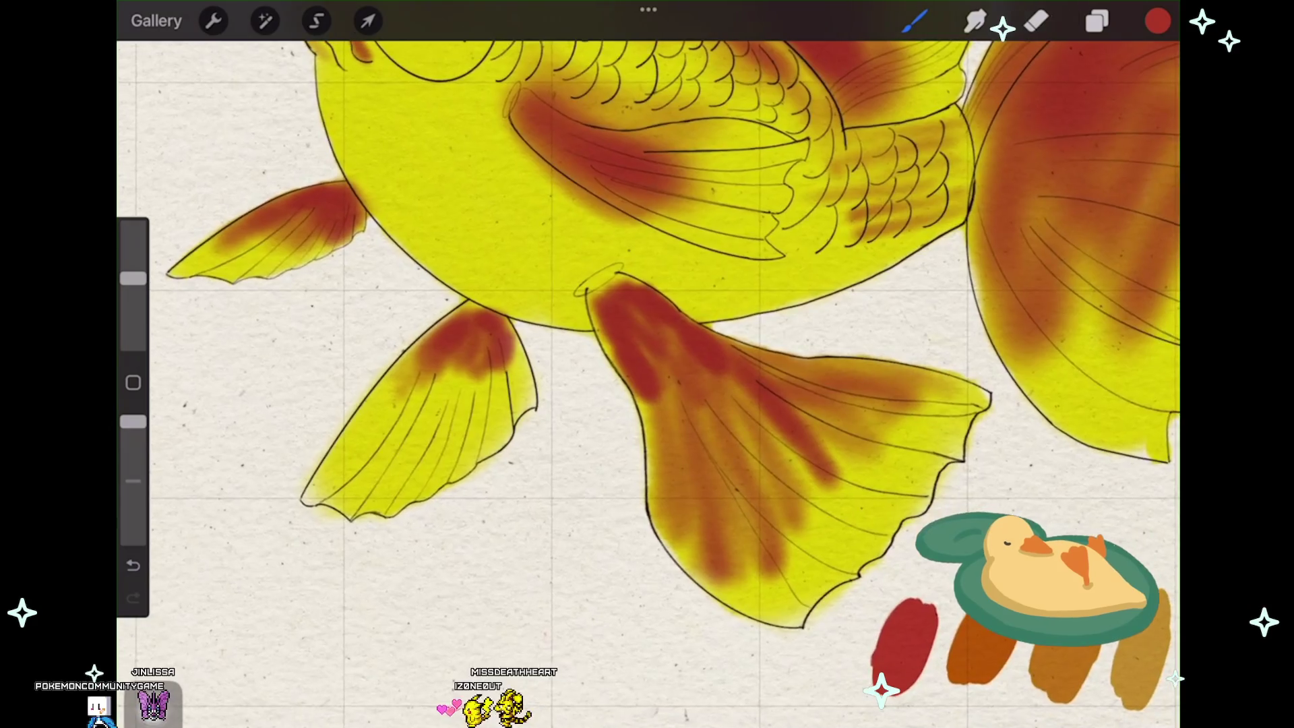
# Step: Spread and deepen red-brown watercolour across the lower-left fin's edges and middle
pyautogui.moveTo(414, 349); pyautogui.dragTo(338, 455)
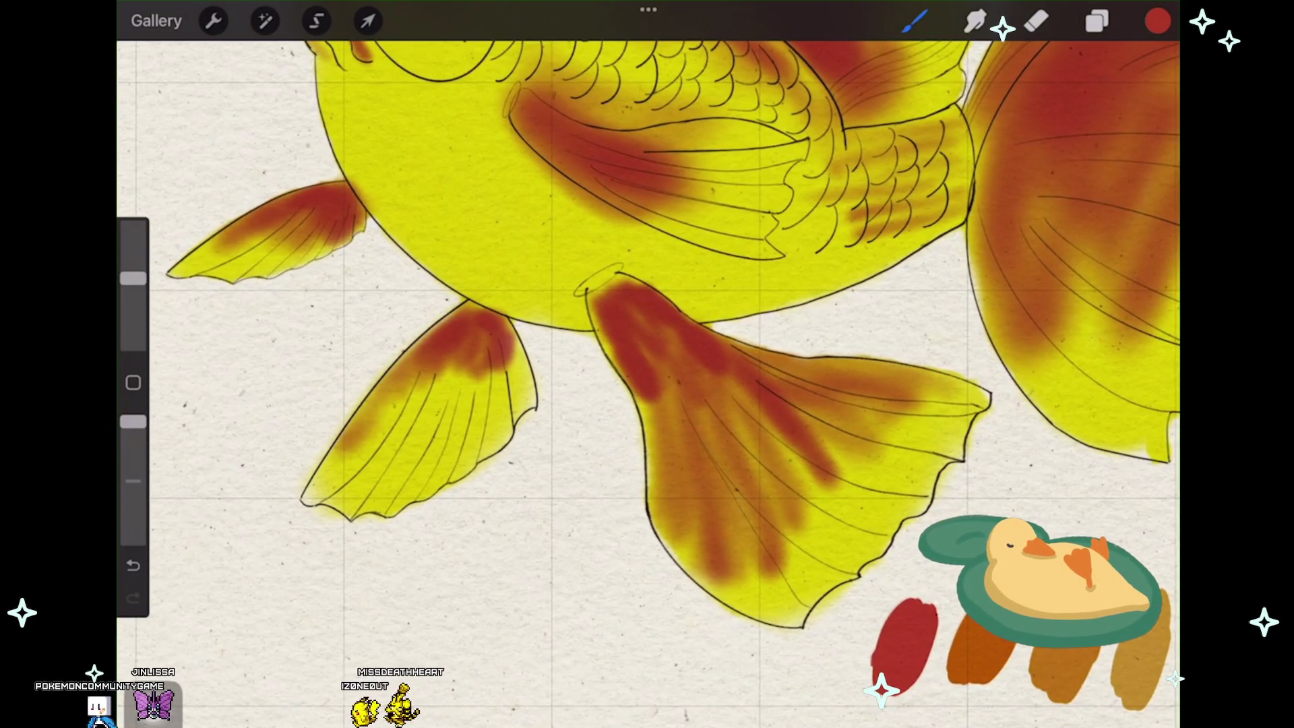
pyautogui.moveTo(455, 355)
pyautogui.mouseDown()
pyautogui.moveTo(368, 435)
pyautogui.moveTo(424, 420)
pyautogui.mouseUp()
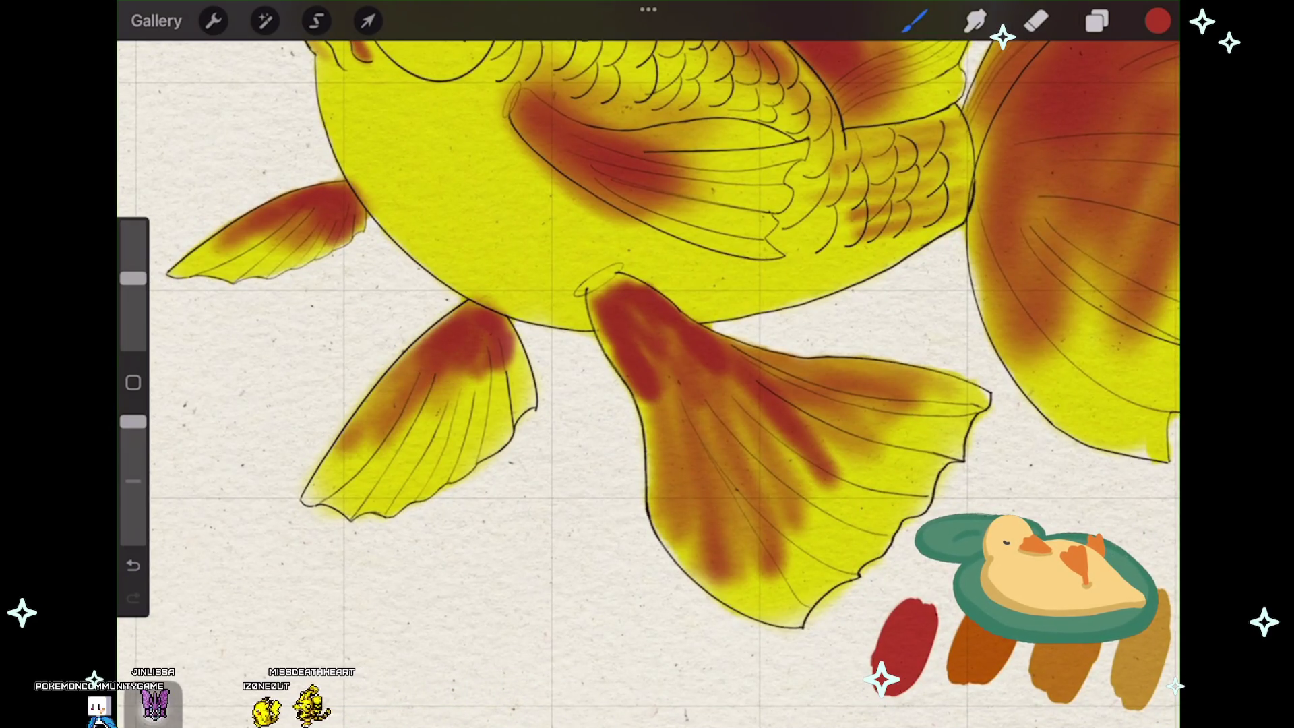
pyautogui.moveTo(511, 323); pyautogui.dragTo(510, 414)
pyautogui.moveTo(511, 367); pyautogui.dragTo(416, 420)
pyautogui.moveTo(470, 376); pyautogui.dragTo(394, 439)
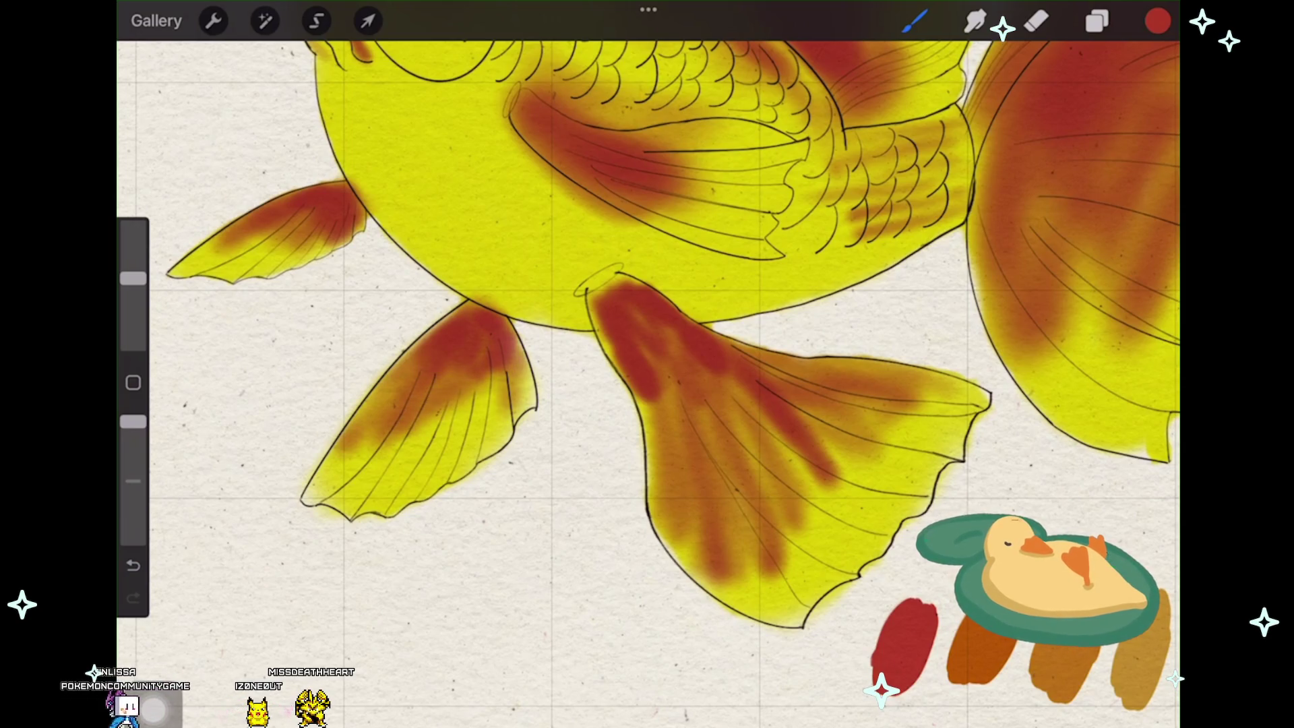
pyautogui.moveTo(506, 372); pyautogui.dragTo(464, 416)
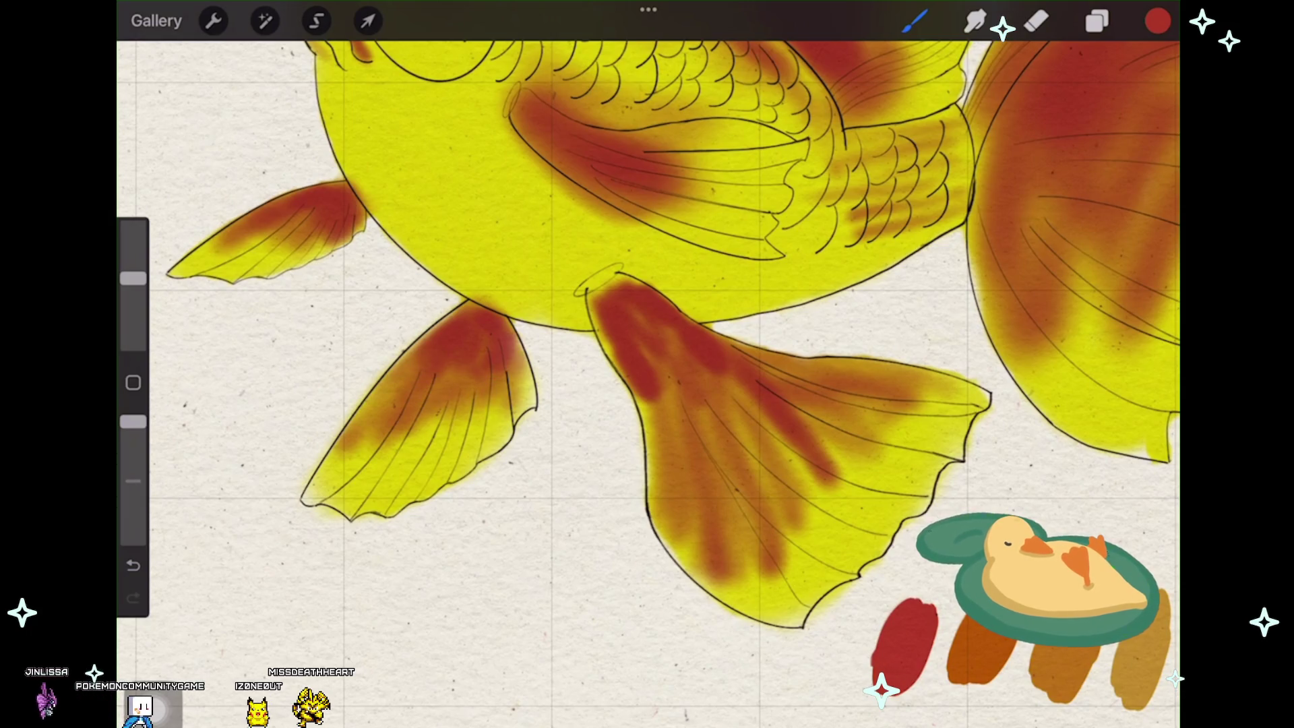
pyautogui.moveTo(405, 379); pyautogui.dragTo(339, 466)
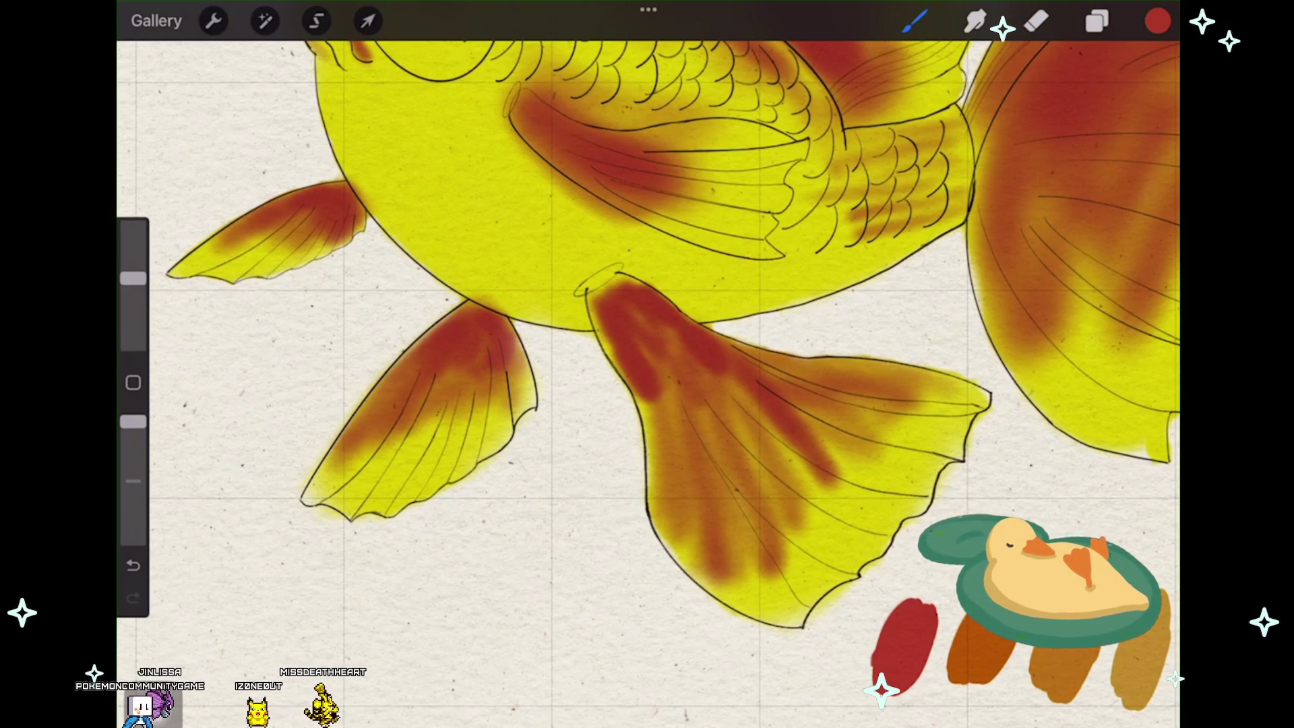
pyautogui.moveTo(410, 430); pyautogui.dragTo(359, 460)
pyautogui.moveTo(450, 399); pyautogui.dragTo(414, 445)
pyautogui.moveTo(484, 384); pyautogui.dragTo(456, 422)
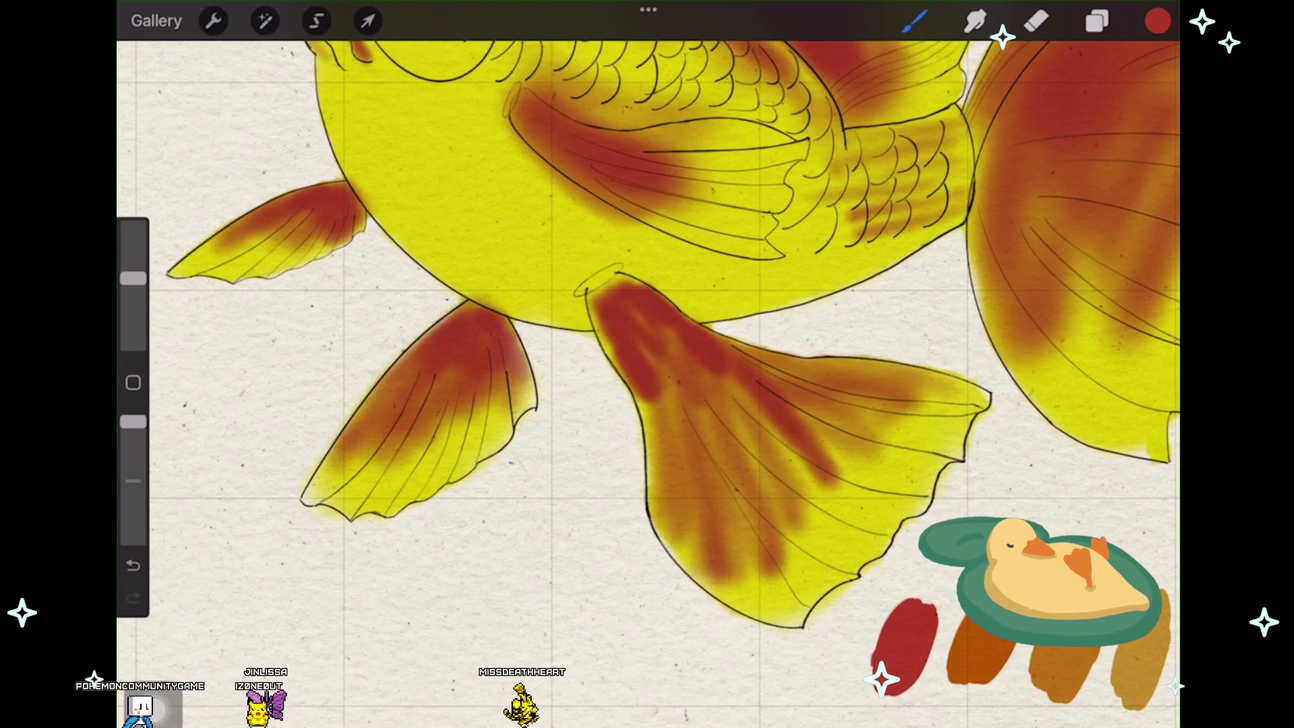
pyautogui.scroll(-3, 647, 364)
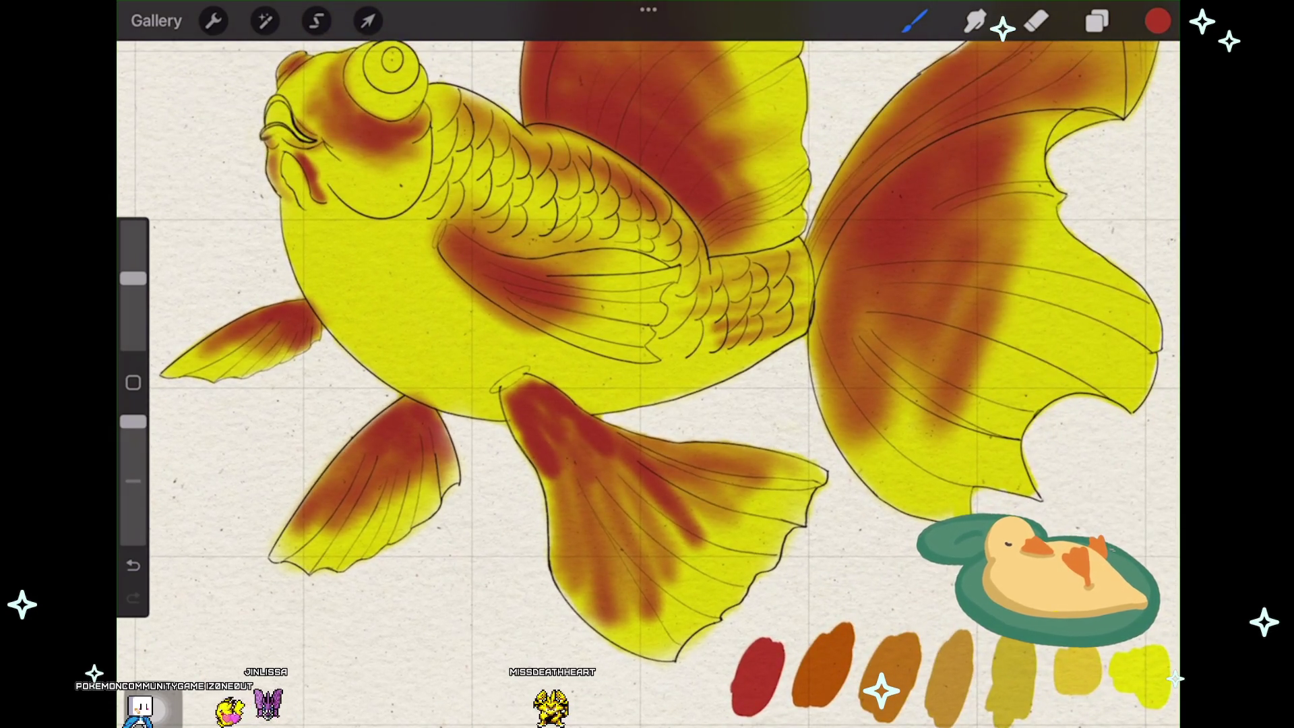
# Step: Darken the red shading on the lower fin and across the rear body scales
pyautogui.moveTo(551, 440); pyautogui.dragTo(577, 531)
pyautogui.moveTo(547, 475); pyautogui.dragTo(566, 546)
pyautogui.moveTo(597, 471); pyautogui.dragTo(627, 526)
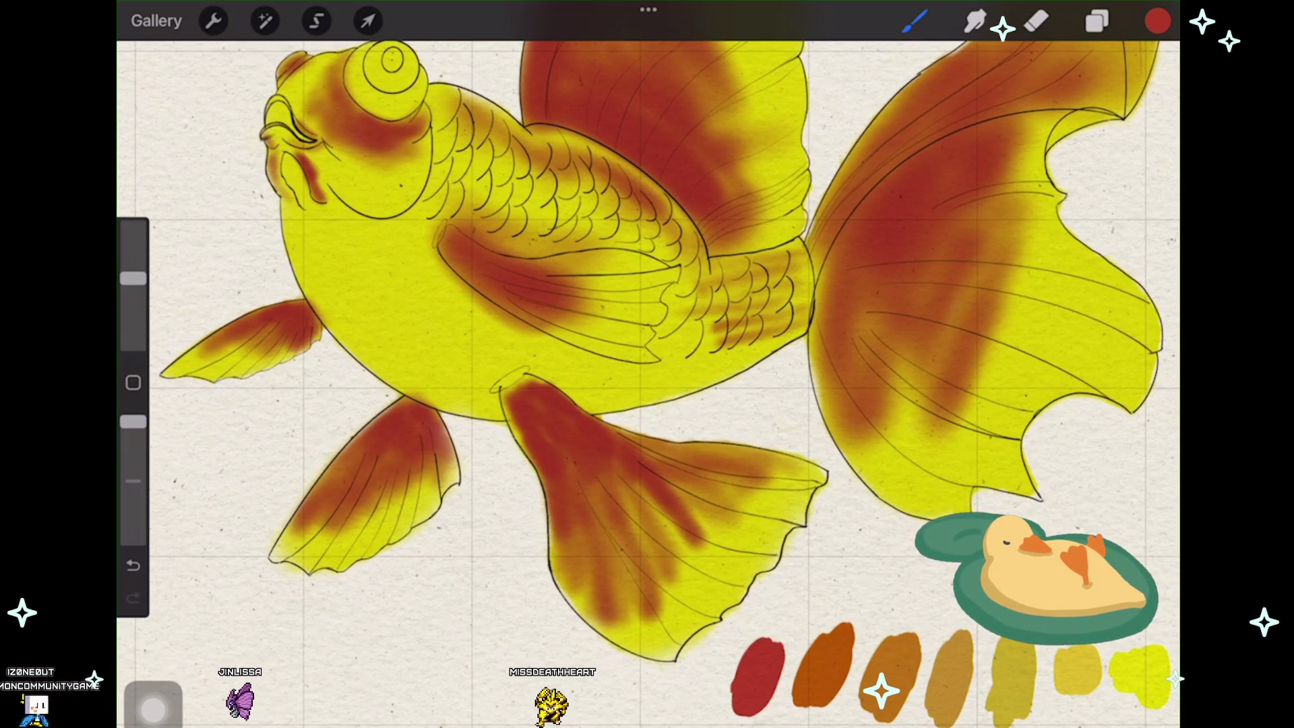
pyautogui.scroll(3, 647, 364)
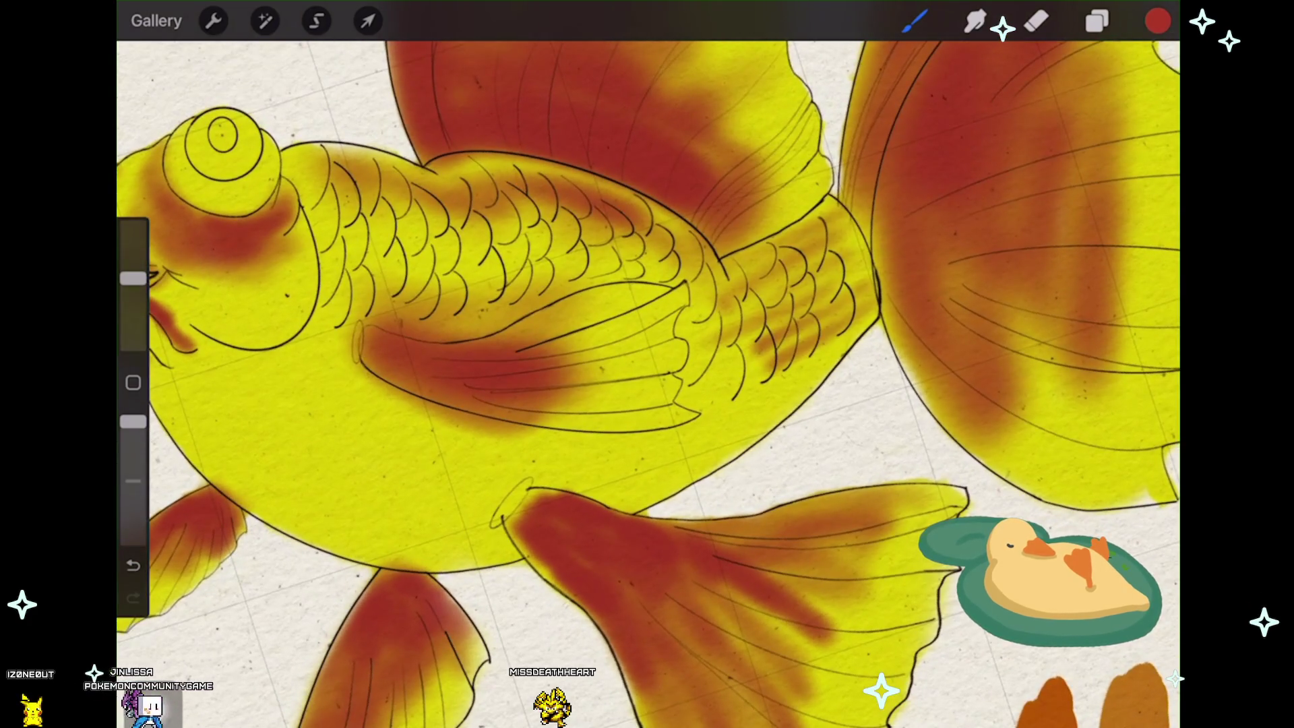
pyautogui.moveTo(789, 284)
pyautogui.mouseDown()
pyautogui.moveTo(859, 344)
pyautogui.moveTo(860, 273)
pyautogui.mouseUp()
pyautogui.moveTo(784, 313); pyautogui.dragTo(840, 263)
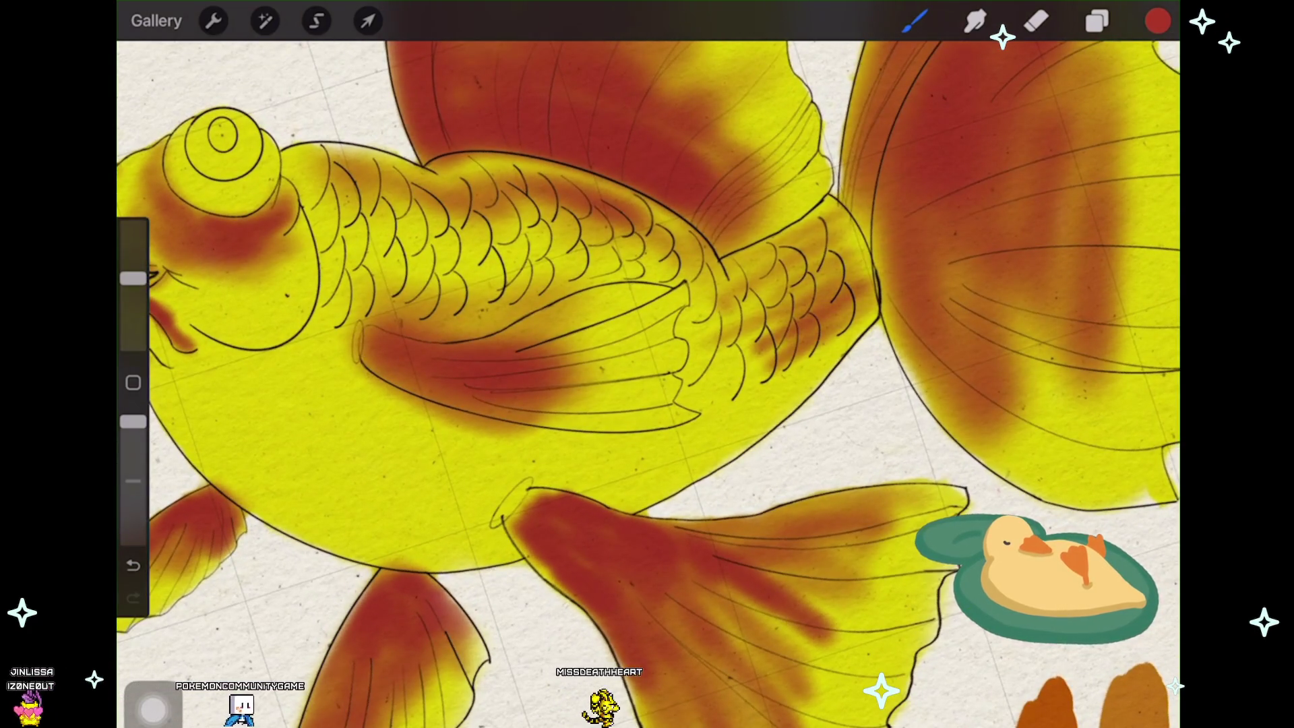
pyautogui.moveTo(748, 268); pyautogui.dragTo(824, 222)
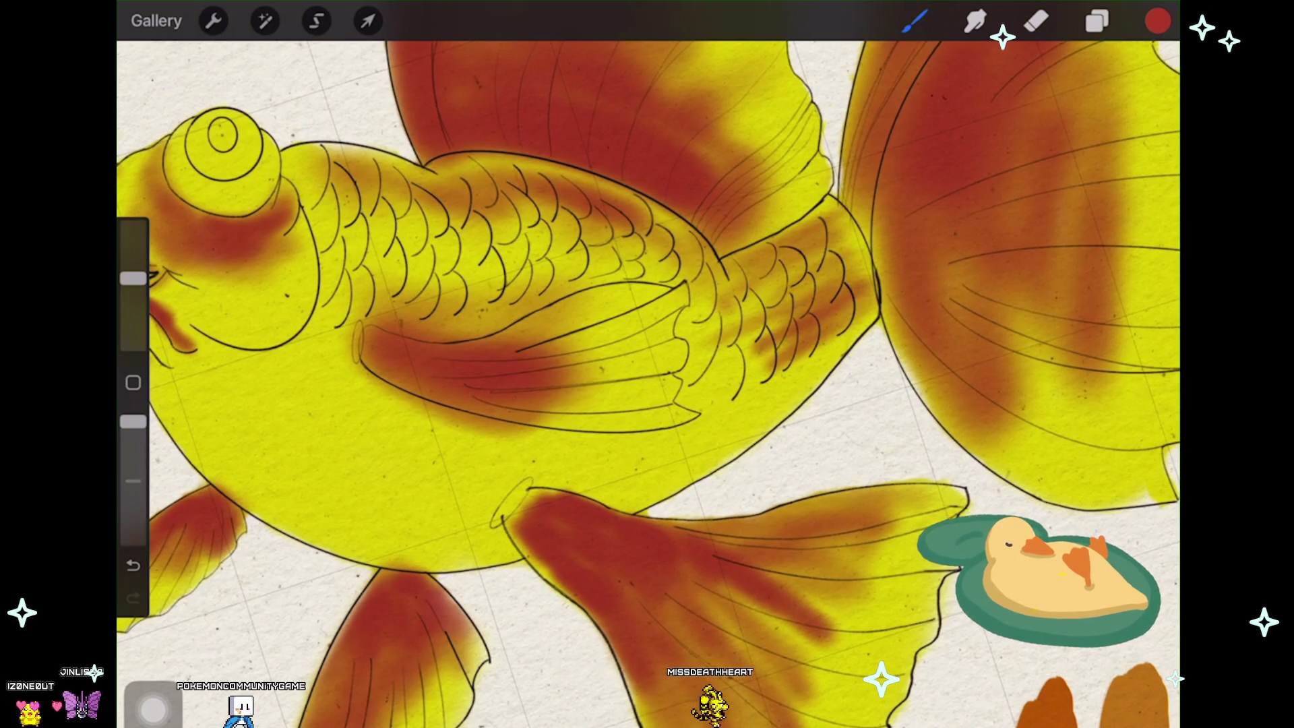
pyautogui.scroll(-2, 648, 384)
pyautogui.scroll(-2, 647, 384)
pyautogui.scroll(-2, 647, 384)
pyautogui.scroll(-1, 647, 384)
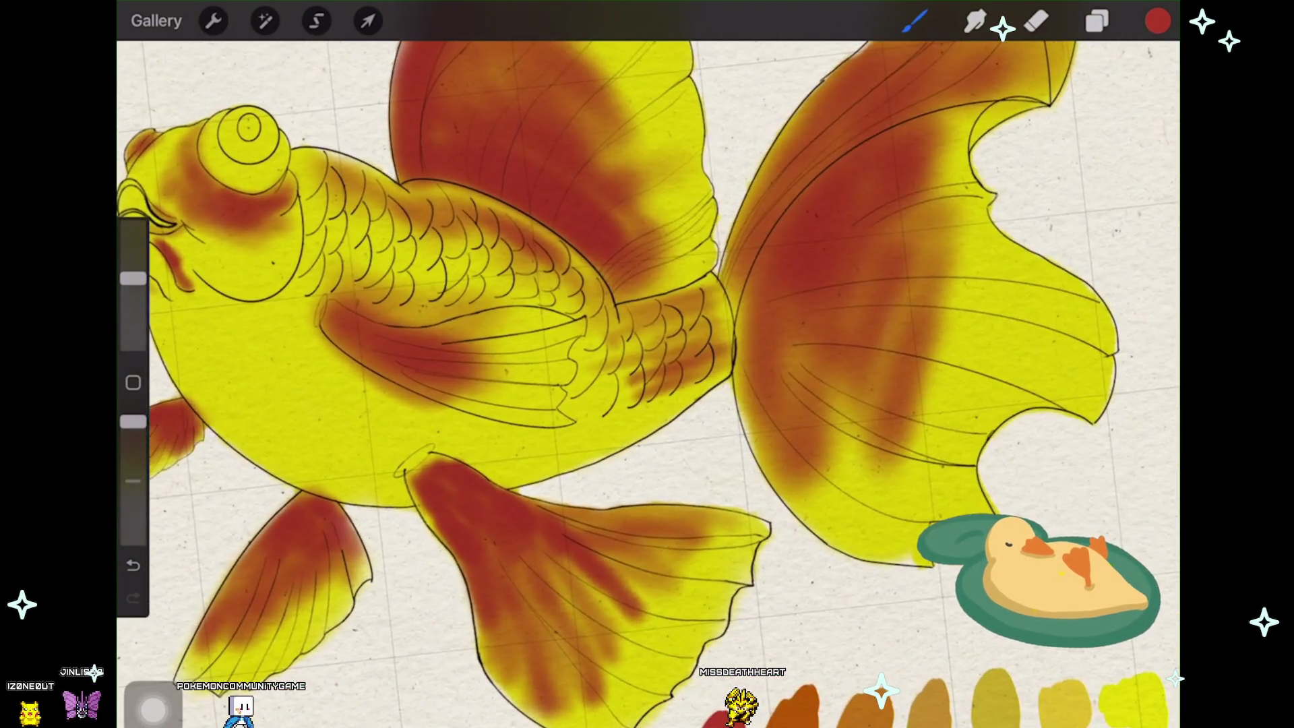
pyautogui.scroll(-1, 647, 385)
pyautogui.scroll(-1, 647, 385)
pyautogui.scroll(3, 647, 384)
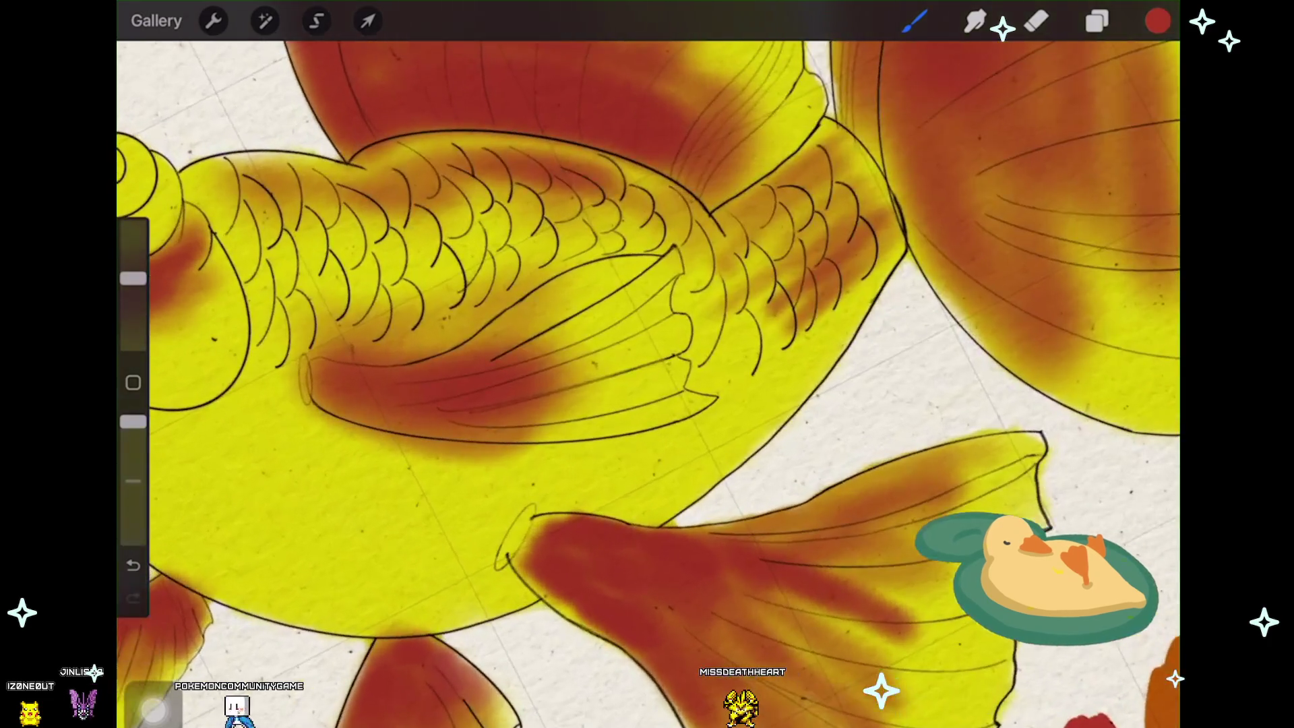
# Step: Add red shading to the body above and below the side fin
pyautogui.moveTo(506, 339); pyautogui.dragTo(577, 293)
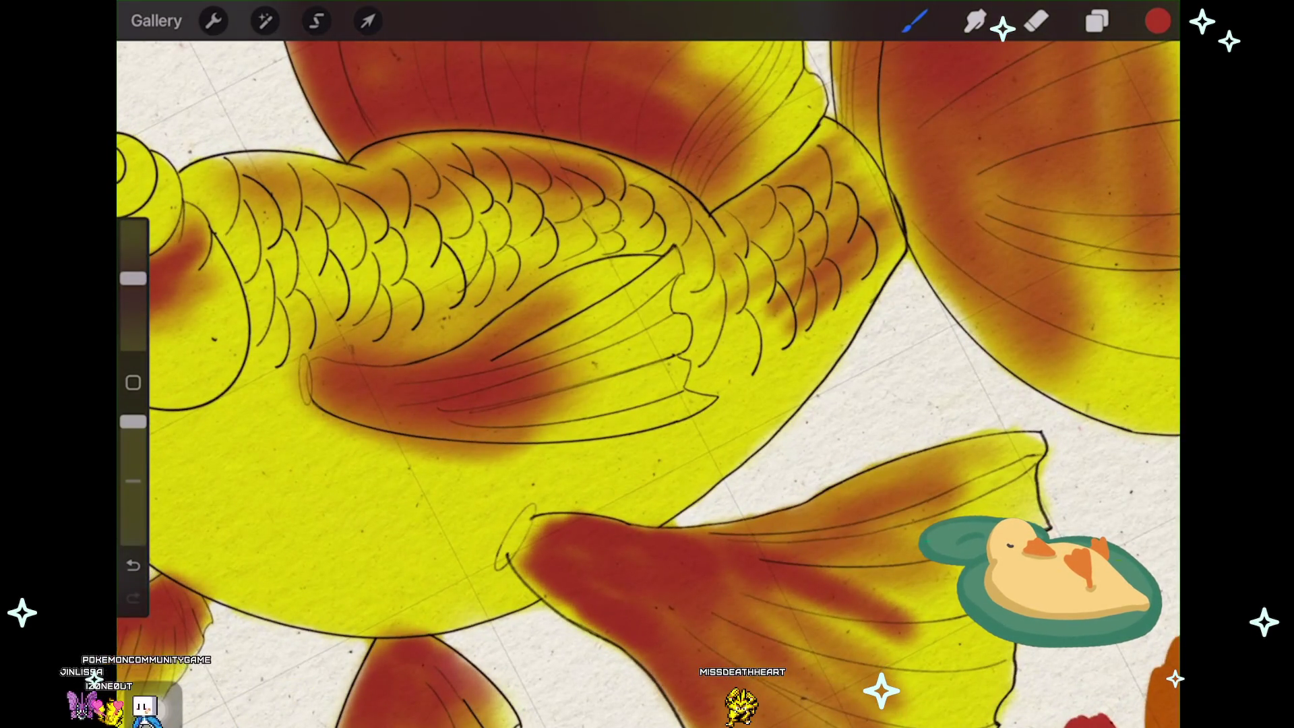
pyautogui.moveTo(571, 425); pyautogui.dragTo(574, 370)
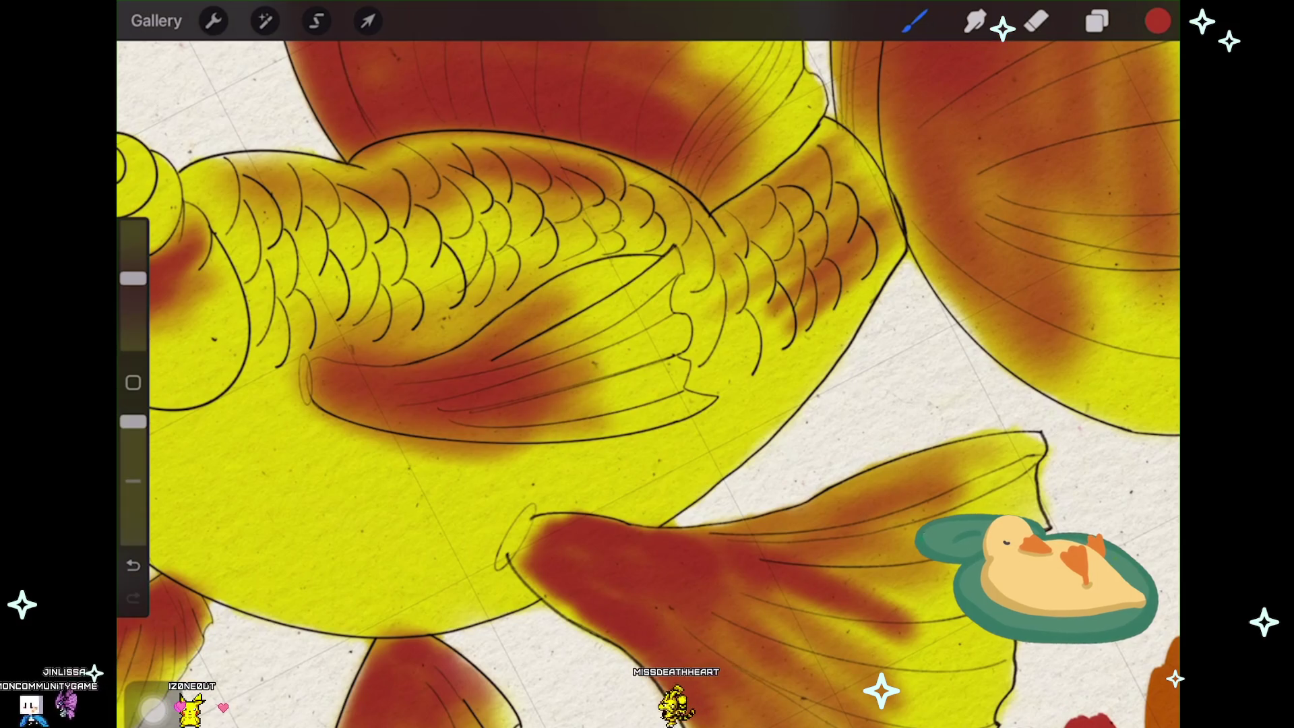
pyautogui.scroll(-5, 647, 385)
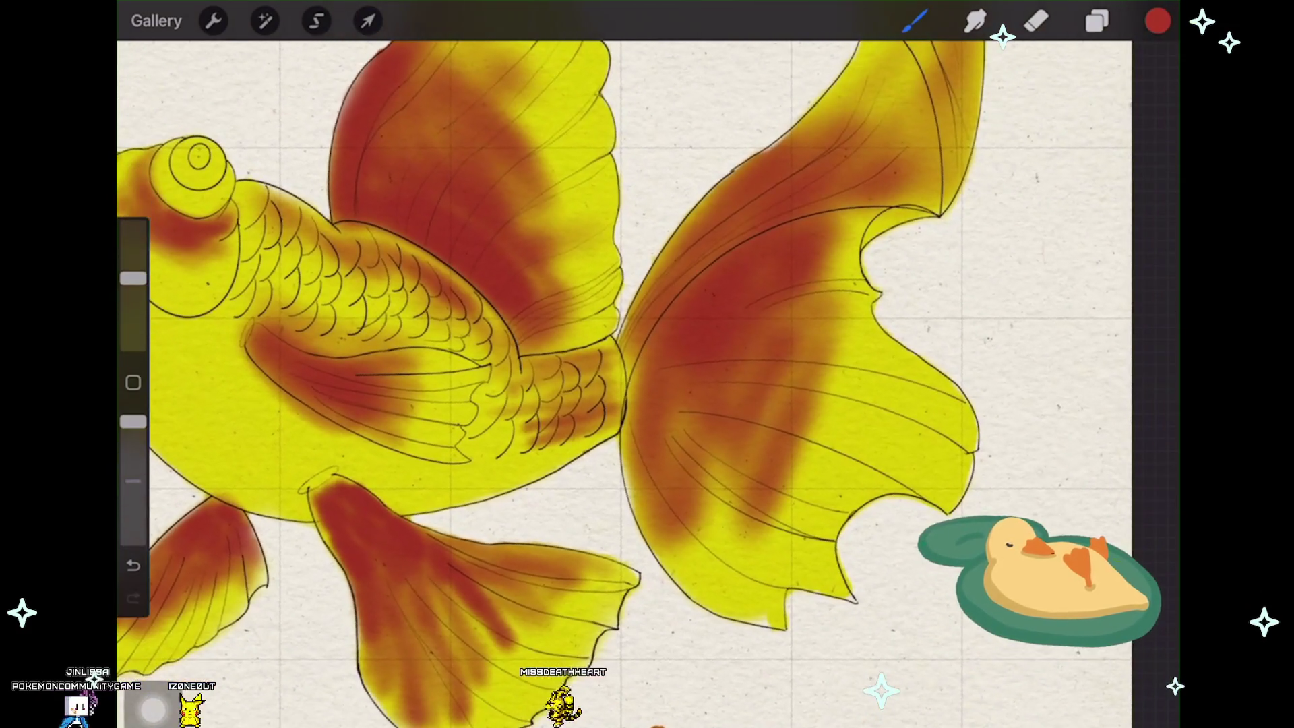
pyautogui.scroll(-3, 607, 384)
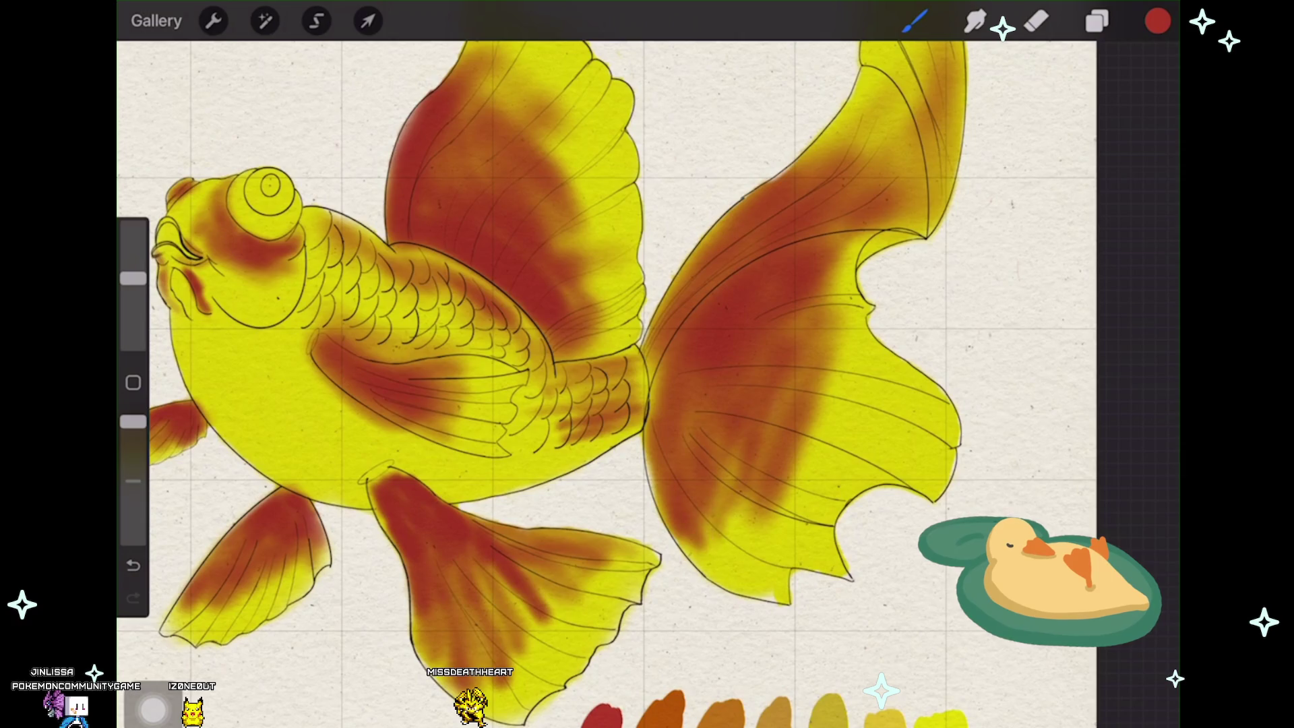
pyautogui.scroll(-1, 591, 384)
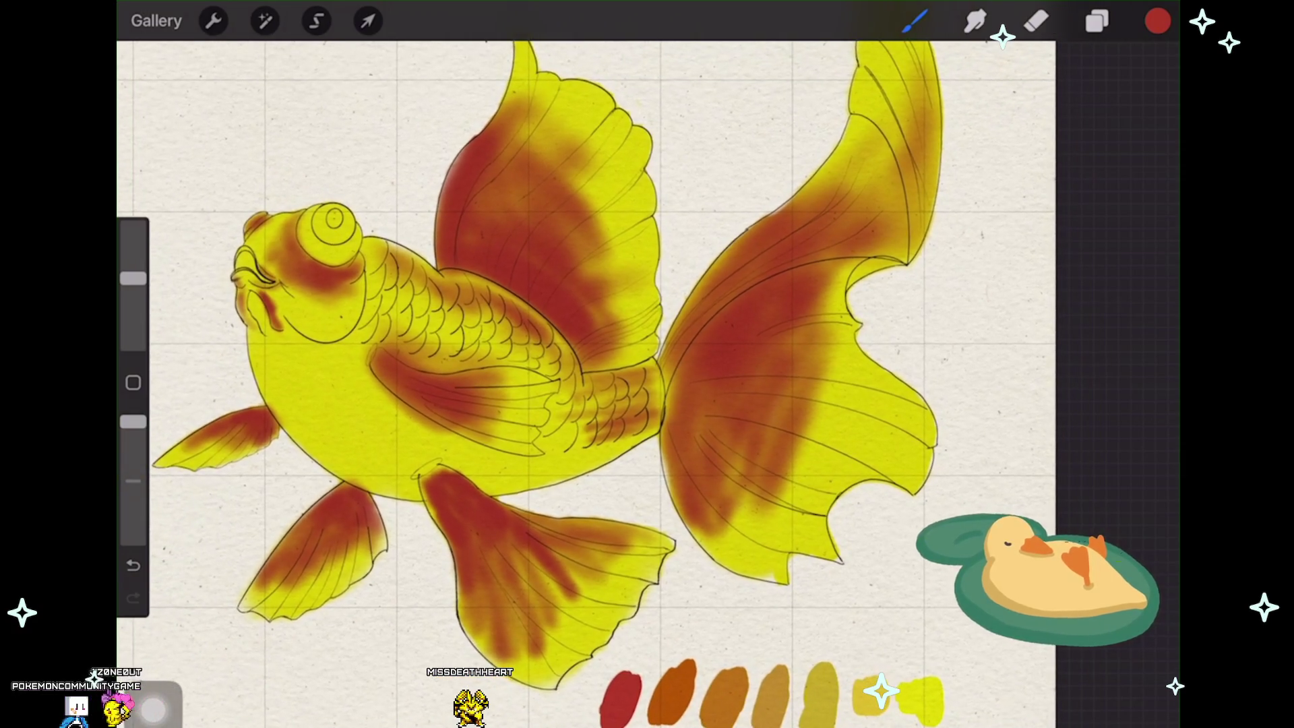
pyautogui.click(264, 20)
pyautogui.click(228, 292)
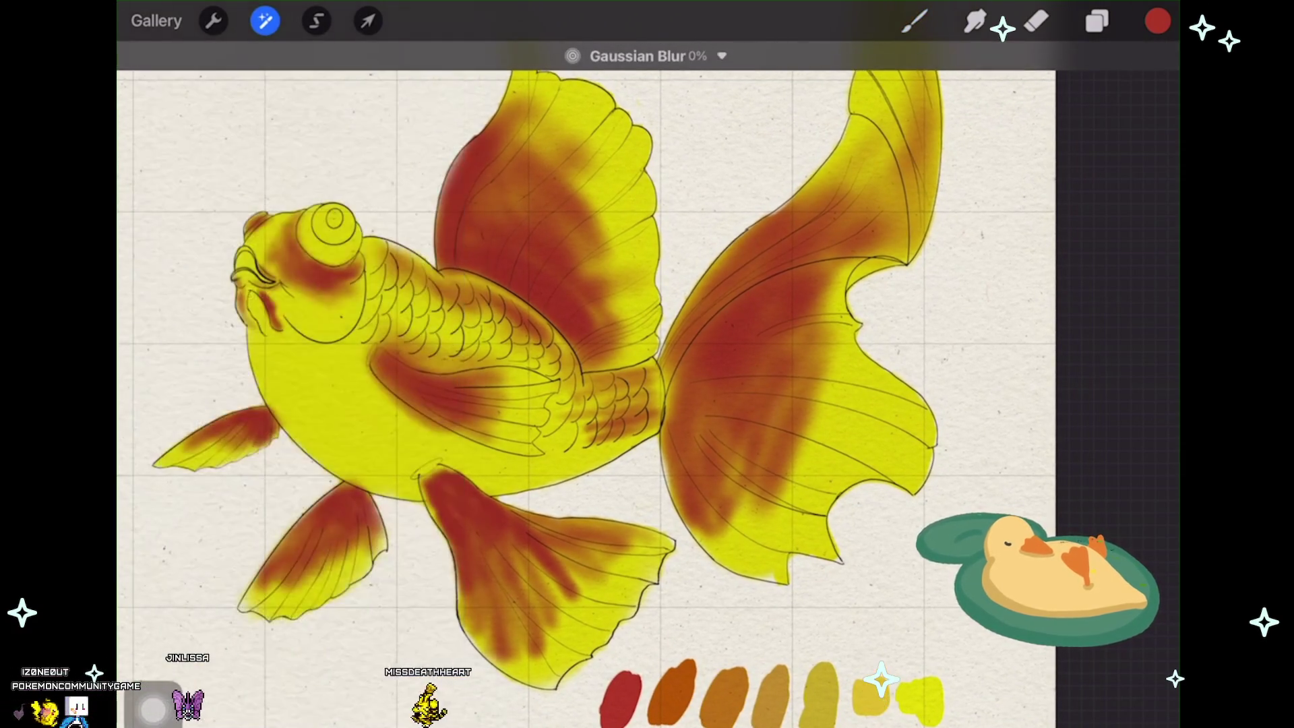
pyautogui.moveTo(506, 404); pyautogui.dragTo(708, 405)
pyautogui.moveTo(607, 405)
pyautogui.mouseDown()
pyautogui.moveTo(455, 404)
pyautogui.moveTo(627, 405)
pyautogui.mouseUp()
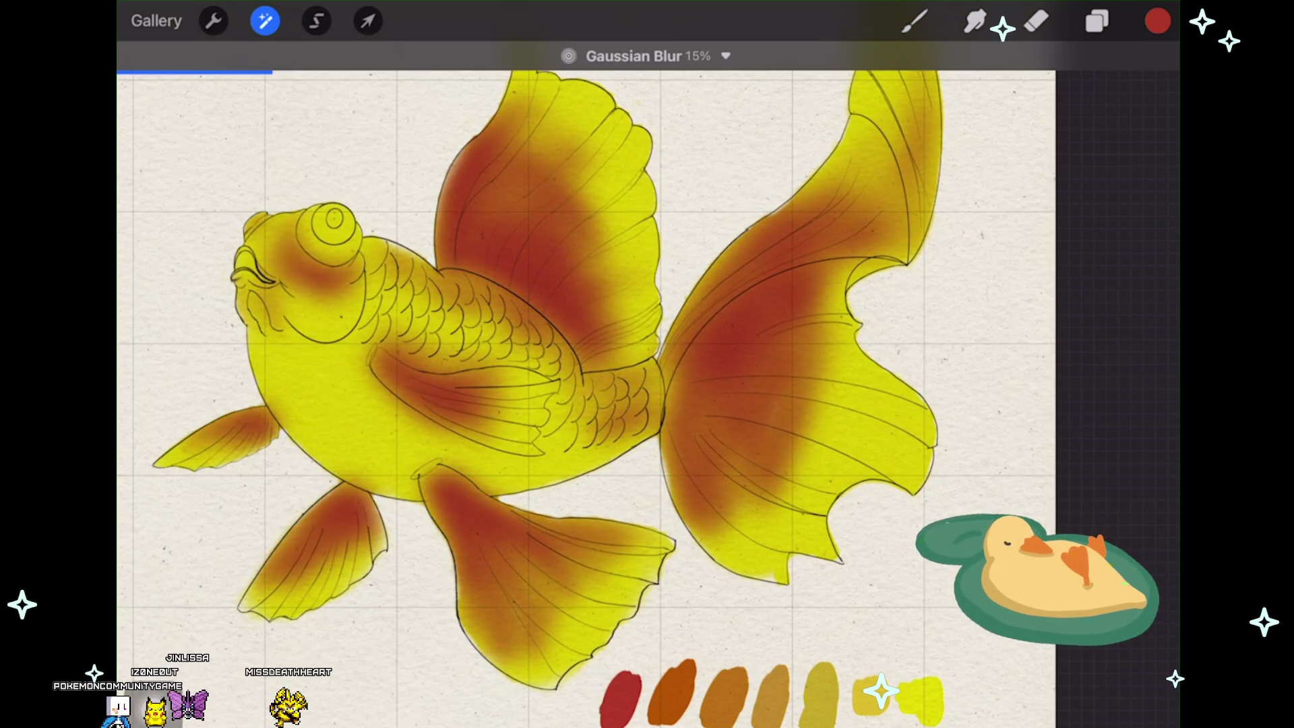
pyautogui.moveTo(628, 405)
pyautogui.mouseDown()
pyautogui.moveTo(551, 405)
pyautogui.moveTo(692, 405)
pyautogui.moveTo(455, 404)
pyautogui.mouseUp()
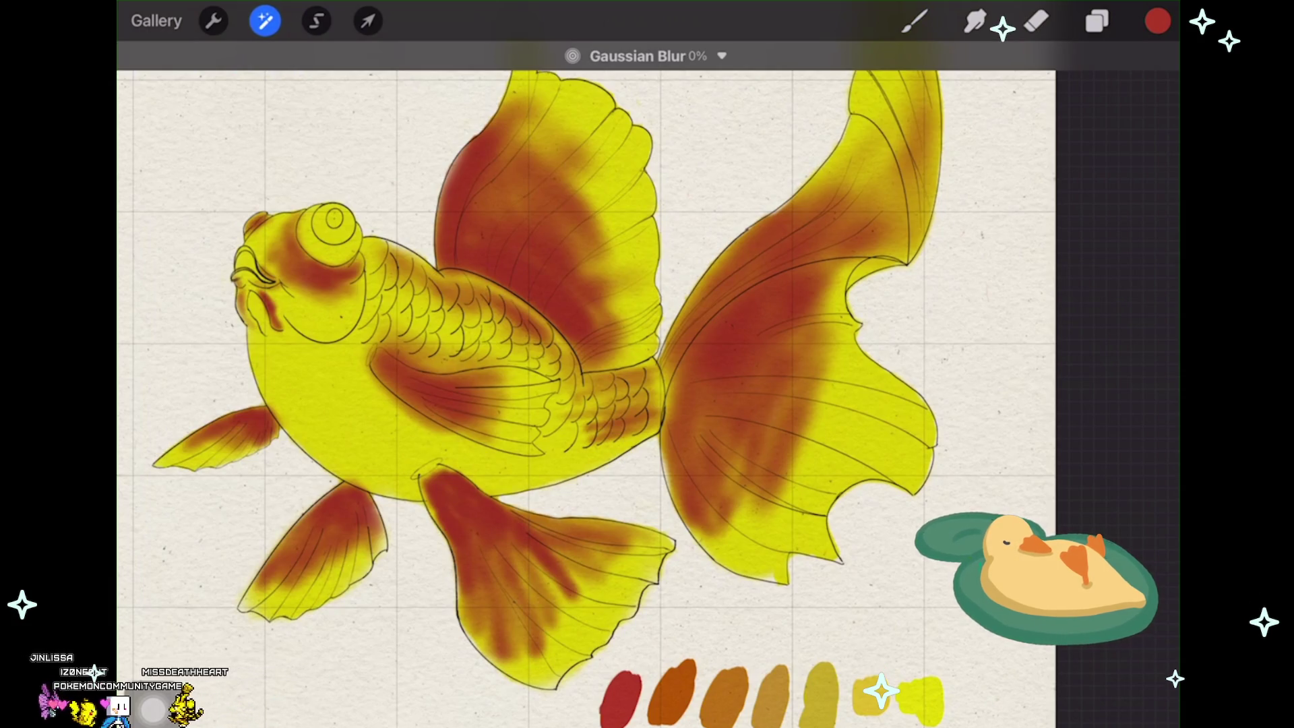
pyautogui.click(914, 20)
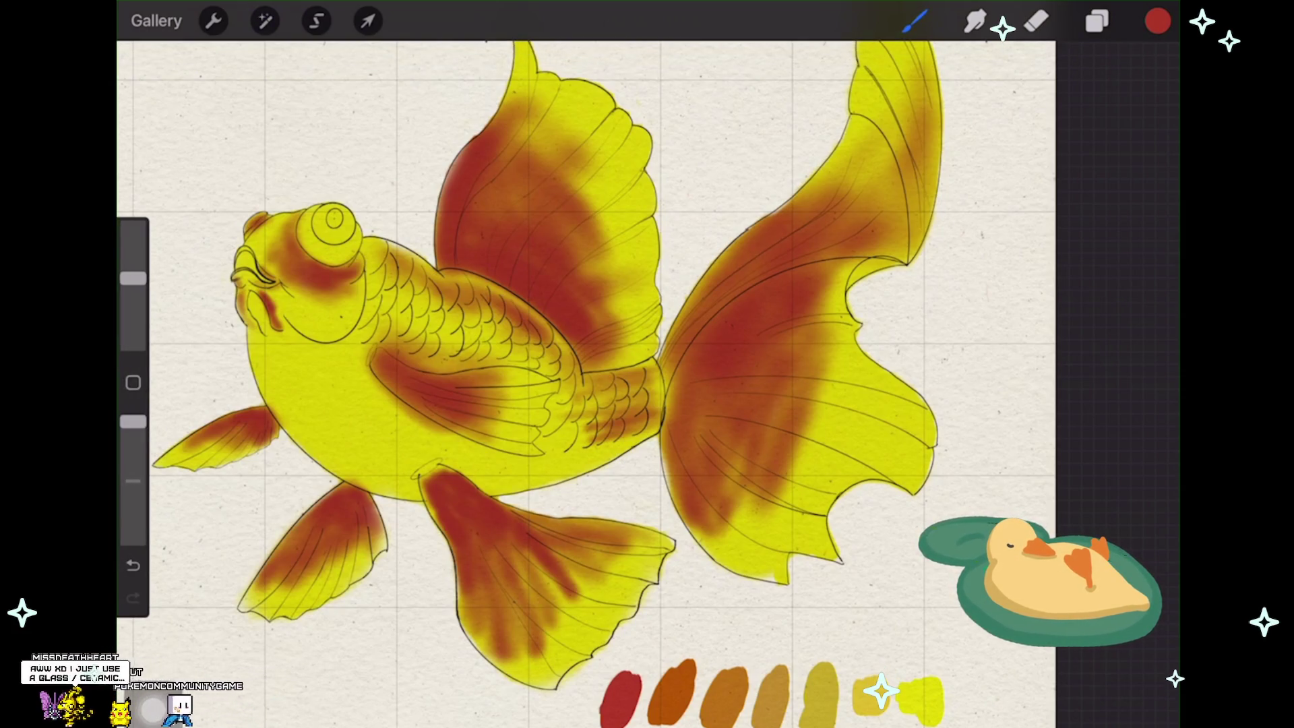
pyautogui.scroll(-2, 586, 365)
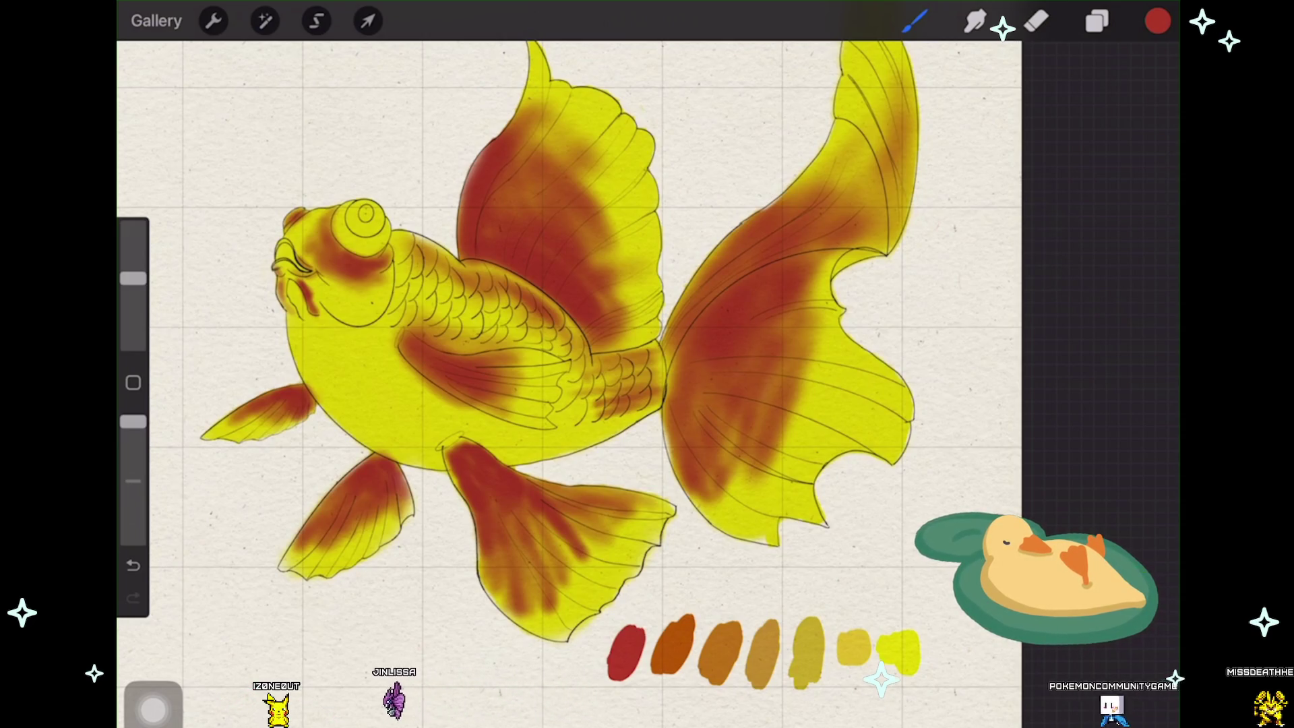
pyautogui.scroll(2, 571, 469)
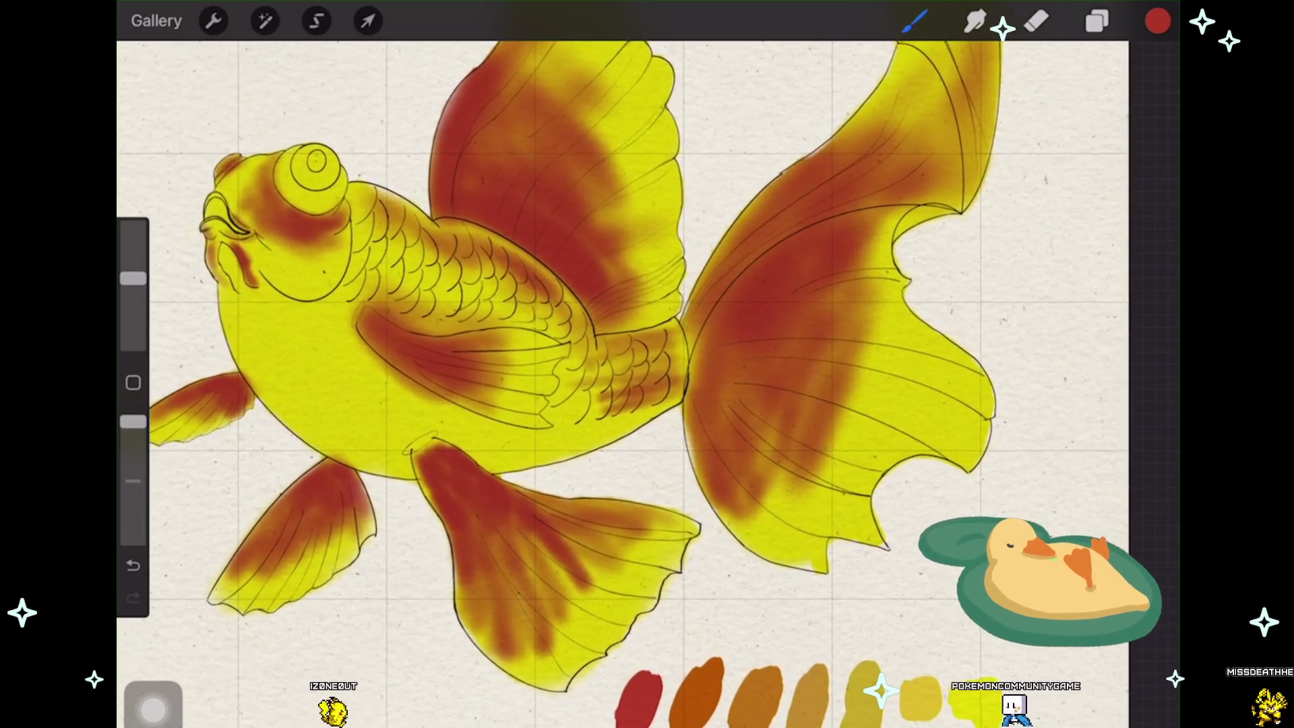
pyautogui.click(1097, 20)
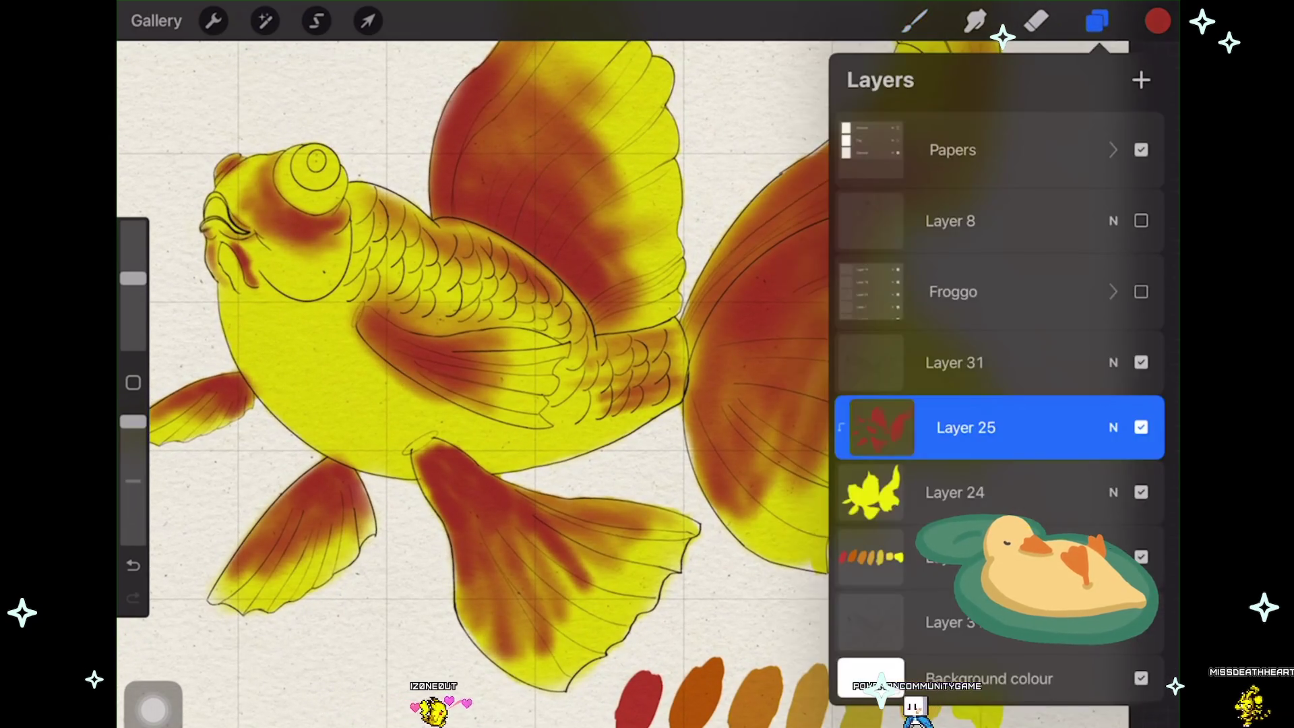
# Step: Undo and redo, close the layer list, sample the tail-fin red, then undo the stray right-fin stroke
pyautogui.hotkey('ctrl', 'z')
pyautogui.hotkey('ctrl', 'shift', 'z')
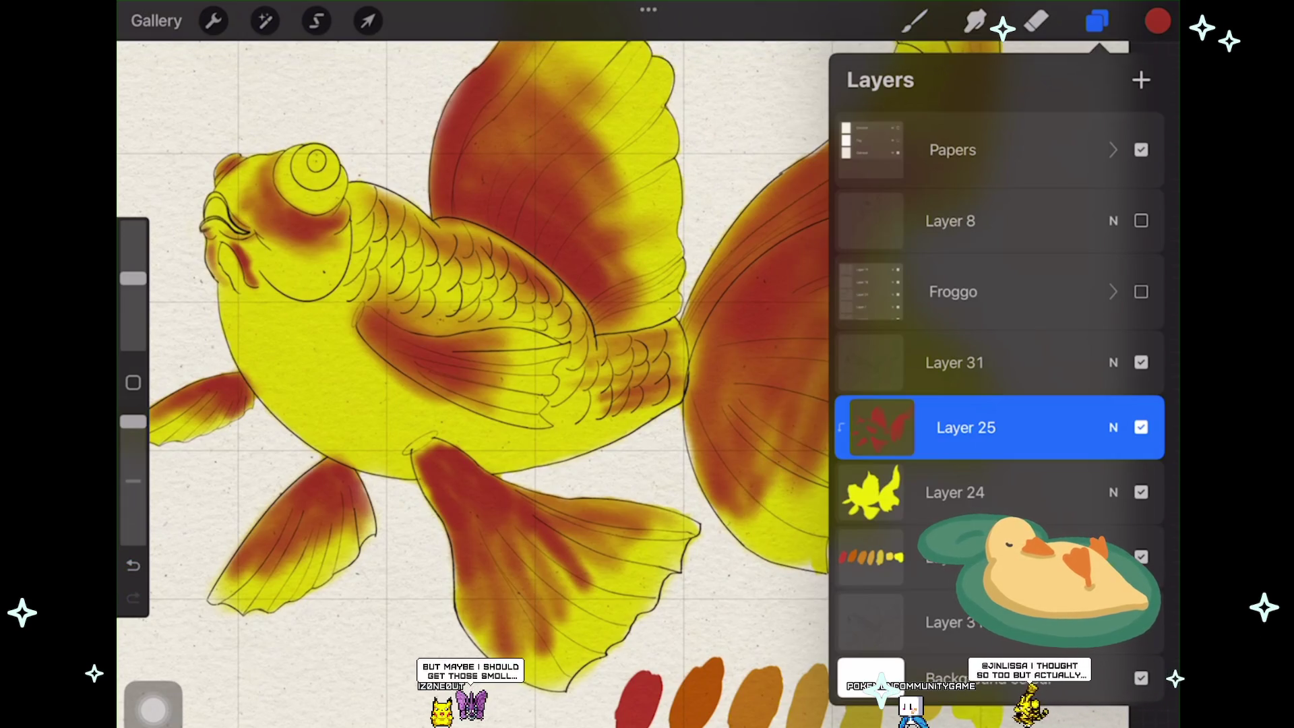
pyautogui.click(1097, 20)
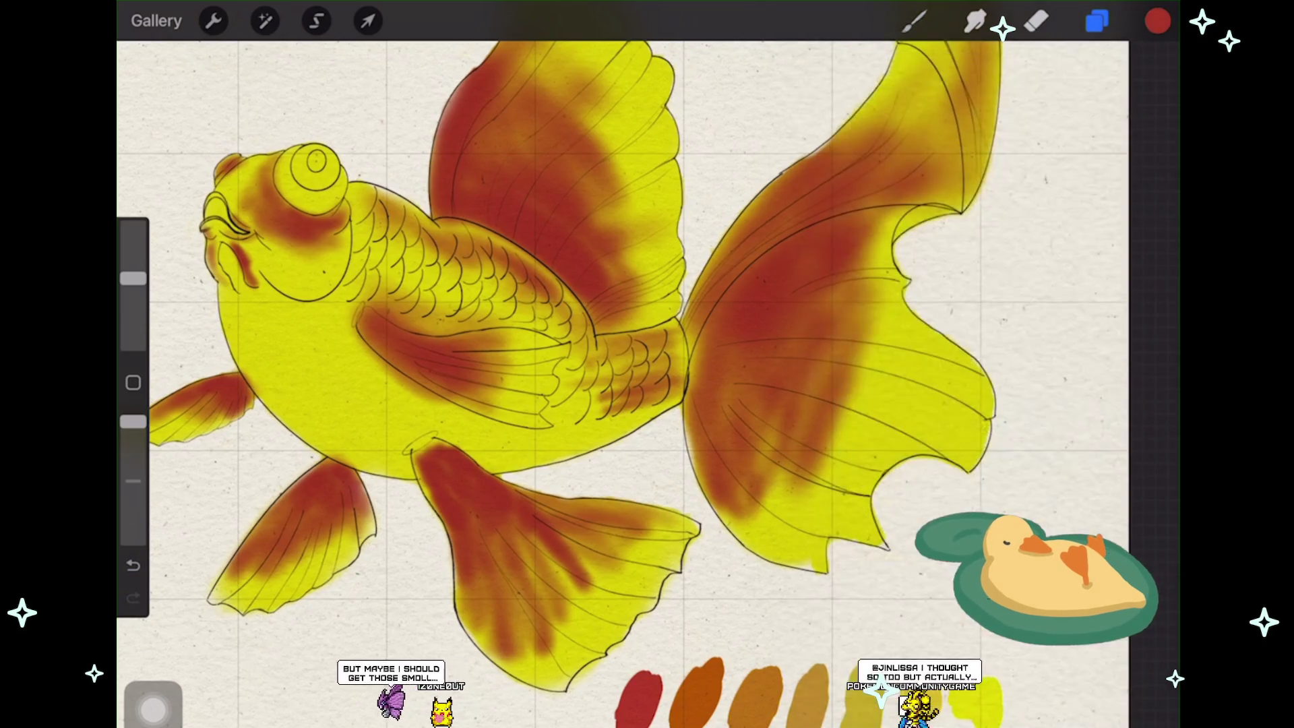
pyautogui.click(729, 514)
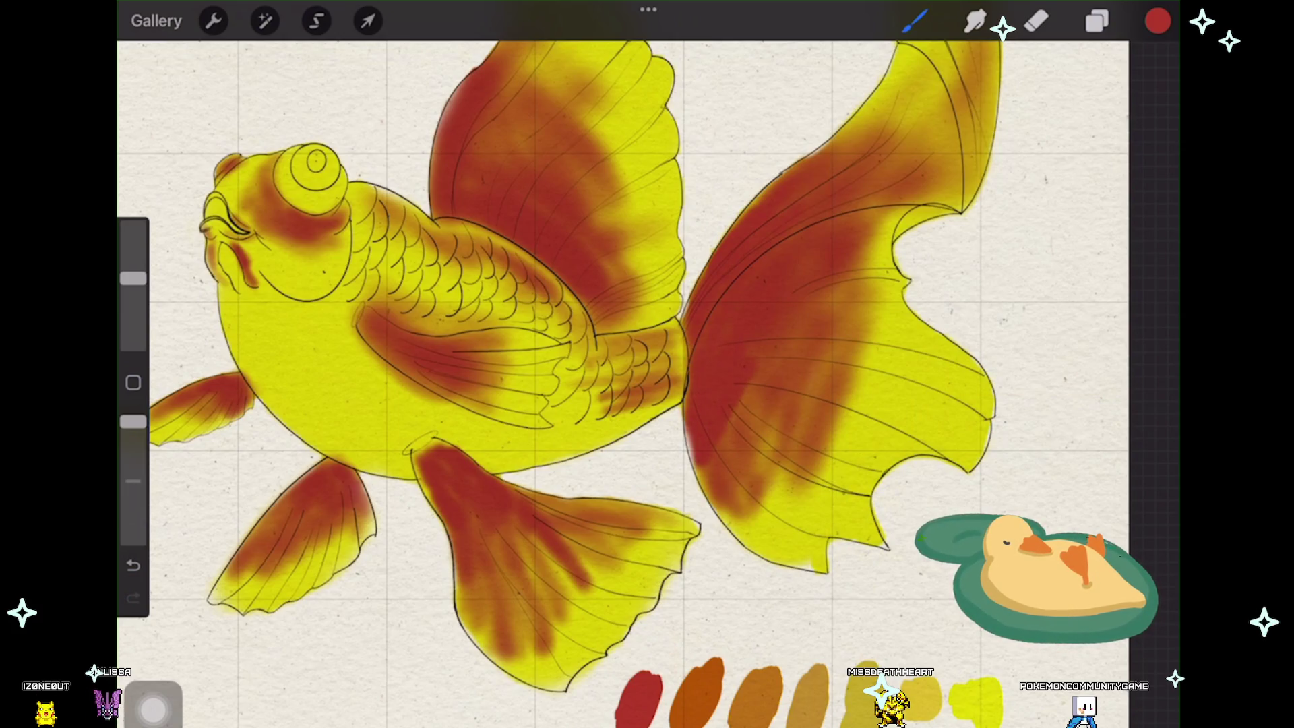
pyautogui.hotkey('ctrl', 'z')
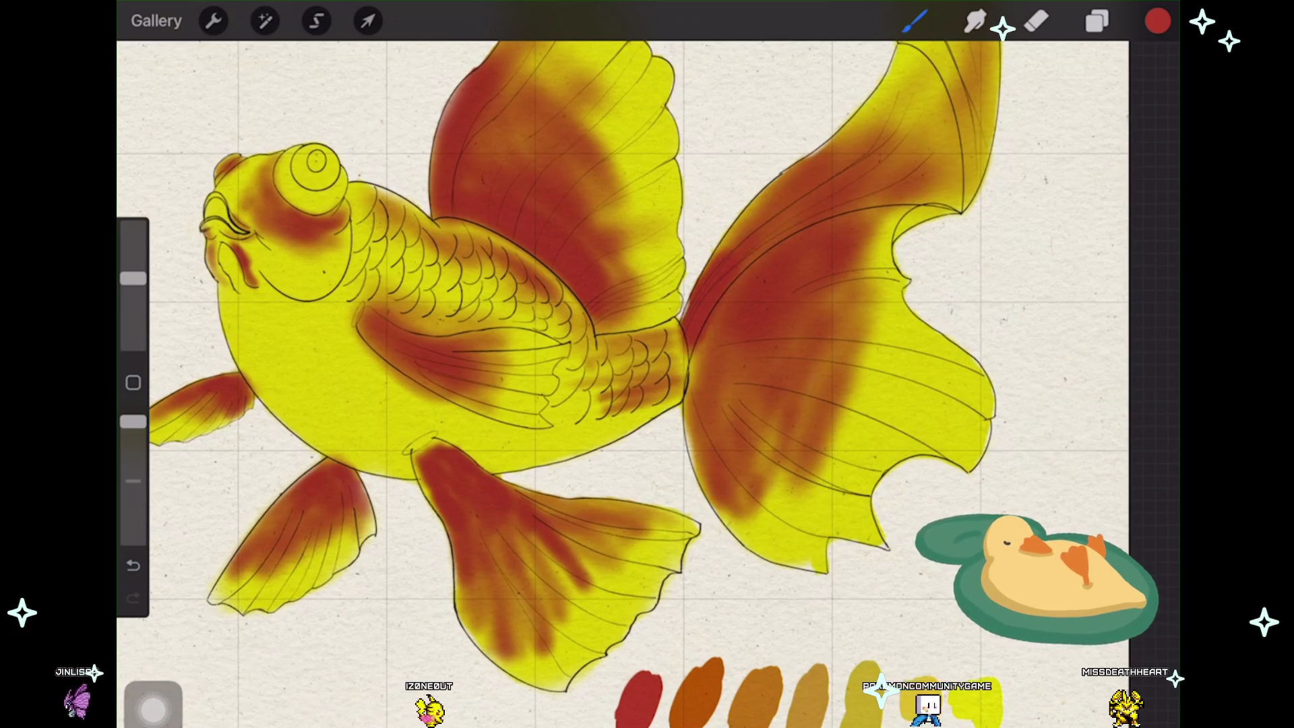
pyautogui.scroll(2, 348, 348)
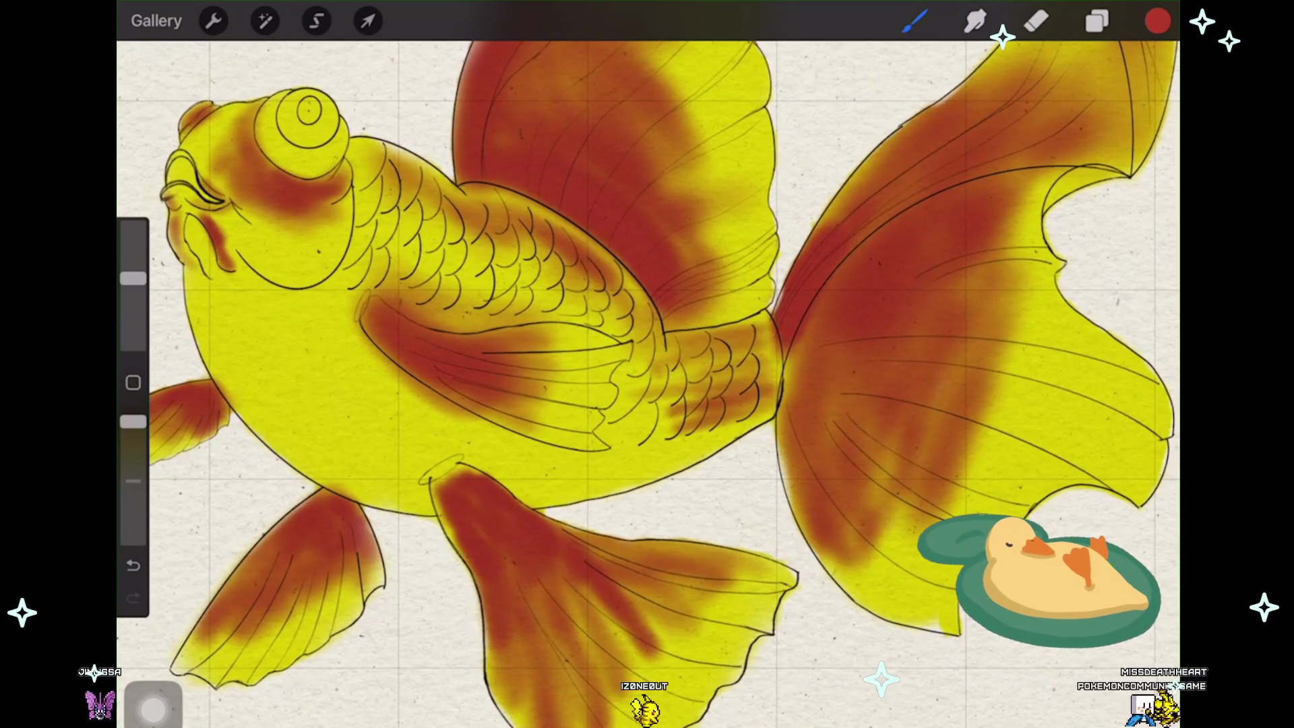
pyautogui.scroll(2, 354, 556)
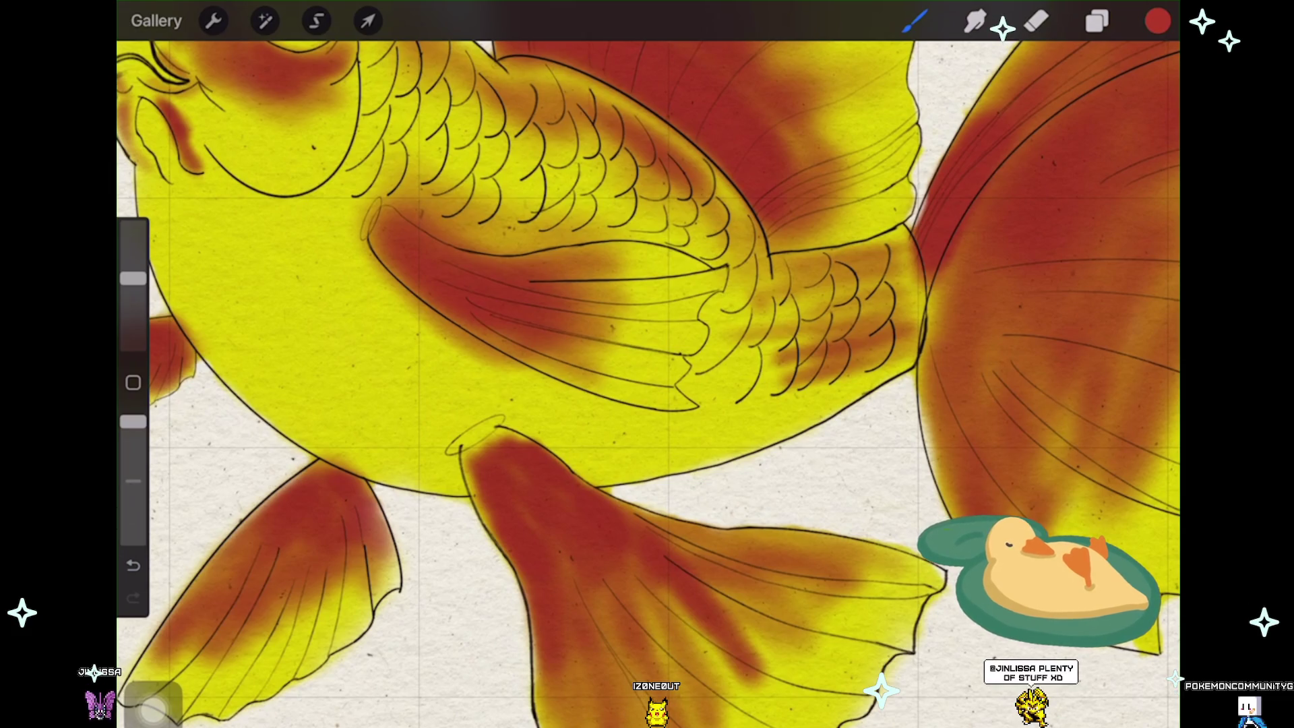
pyautogui.moveTo(648, 405); pyautogui.dragTo(698, 334)
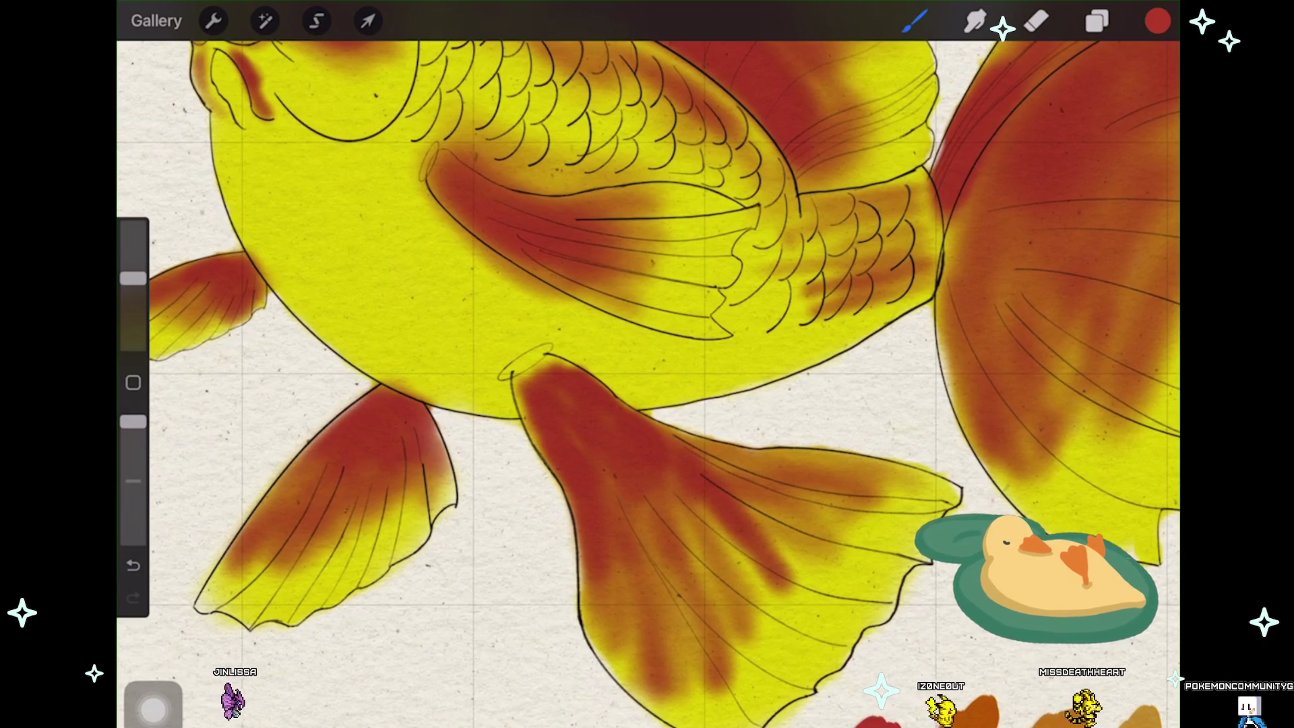
pyautogui.scroll(-2, 647, 364)
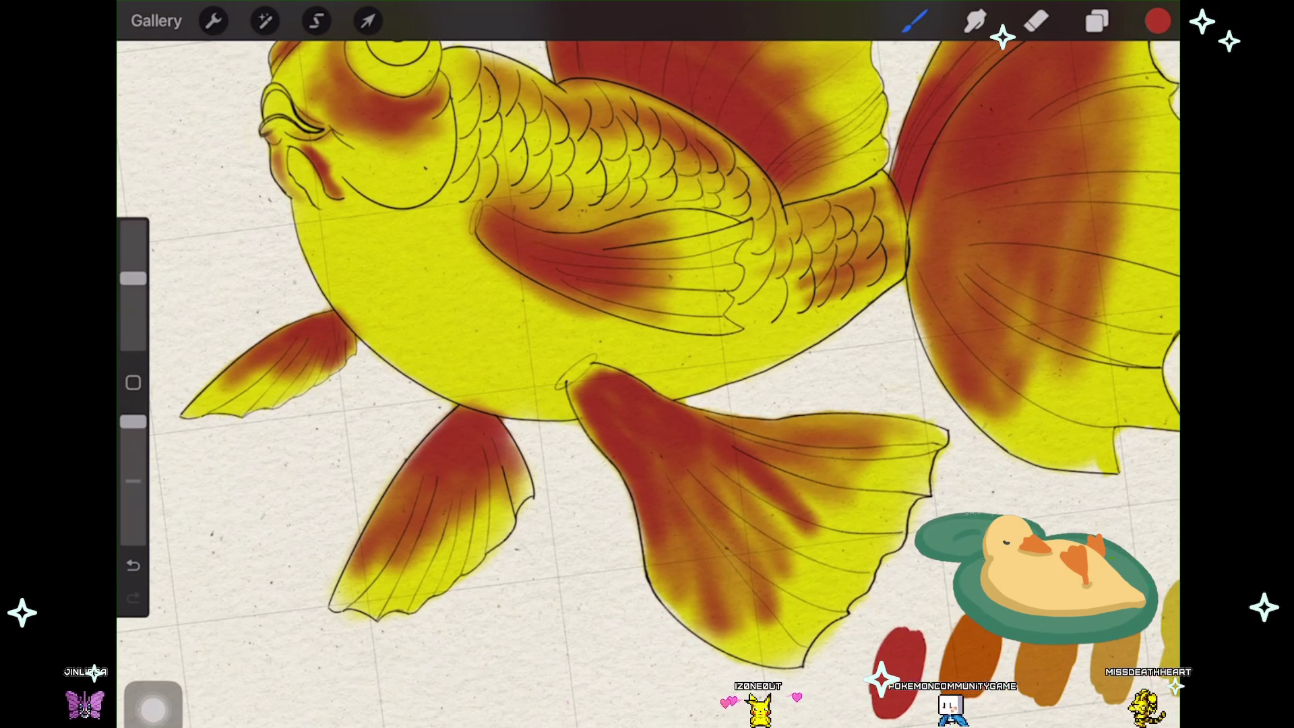
pyautogui.scroll(3, 576, 435)
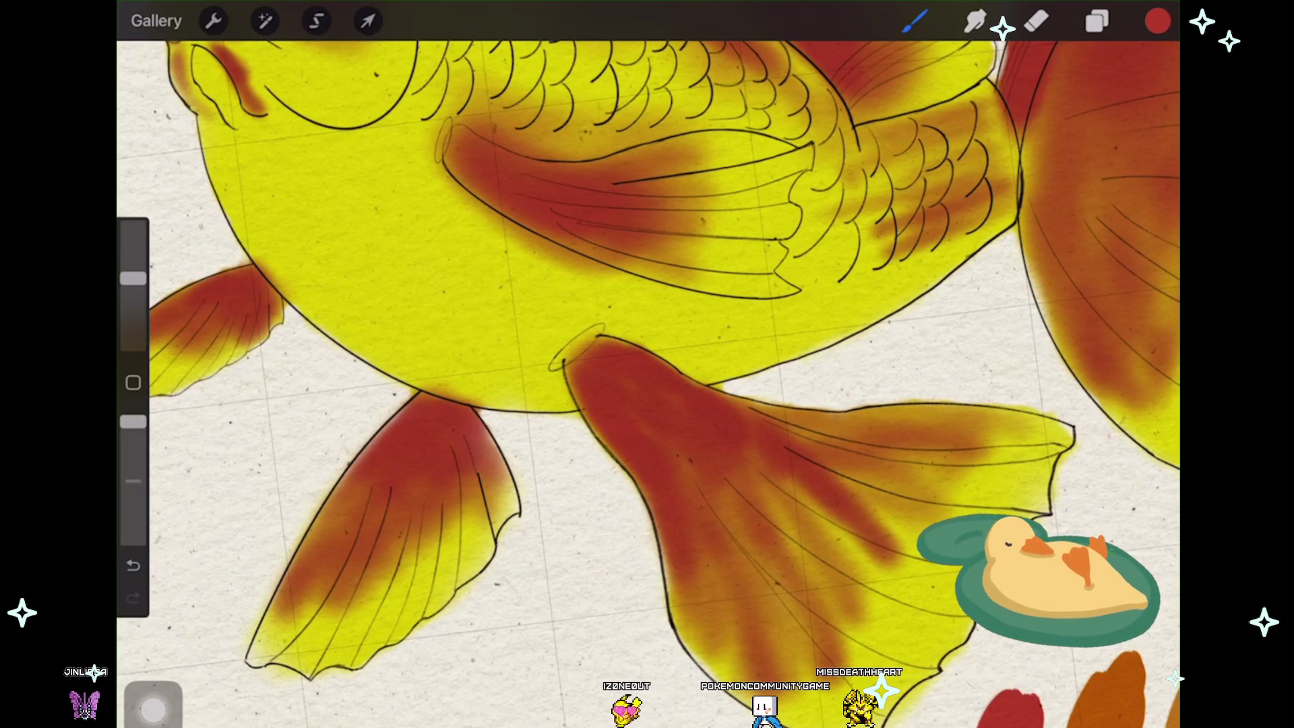
pyautogui.scroll(-1, 405, 404)
pyautogui.scroll(-2, 404, 404)
pyautogui.scroll(-2, 405, 405)
pyautogui.scroll(-1, 404, 404)
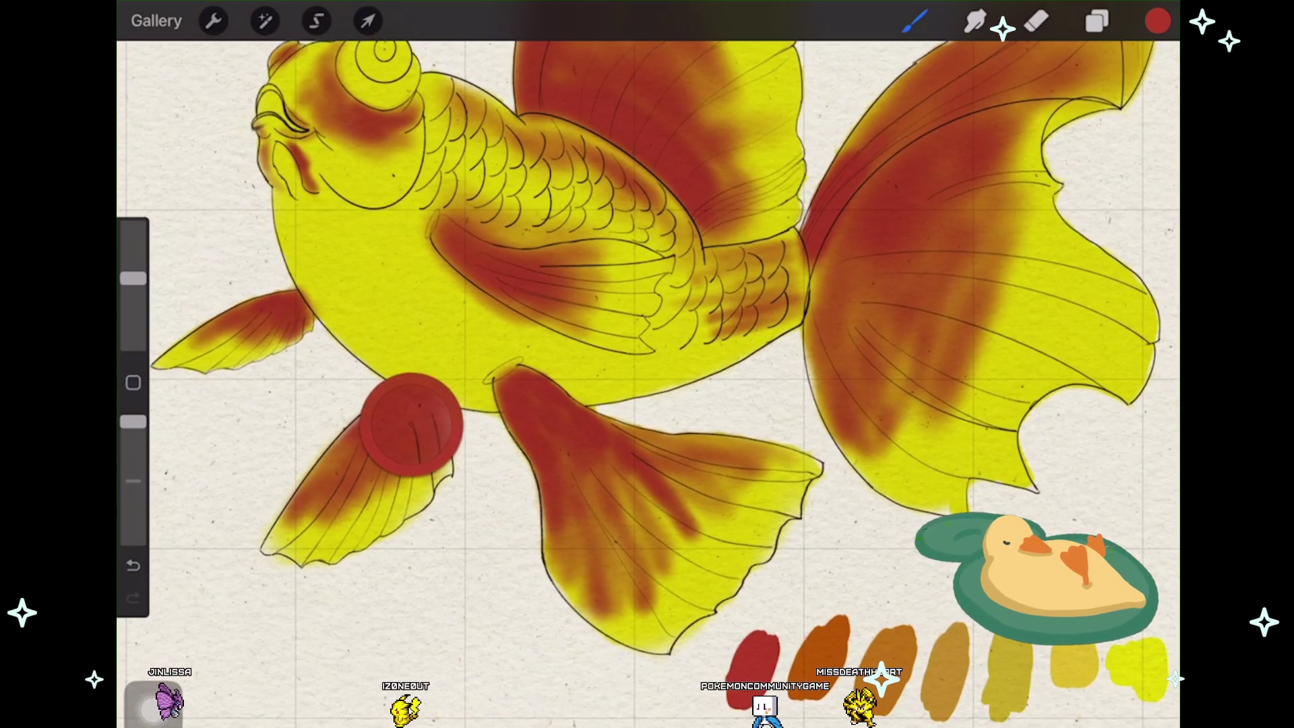
# Step: Eyedrop the ochre swatch beside the fish as the new paint colour
pyautogui.click(946, 663)
pyautogui.moveTo(944, 660); pyautogui.dragTo(944, 660)
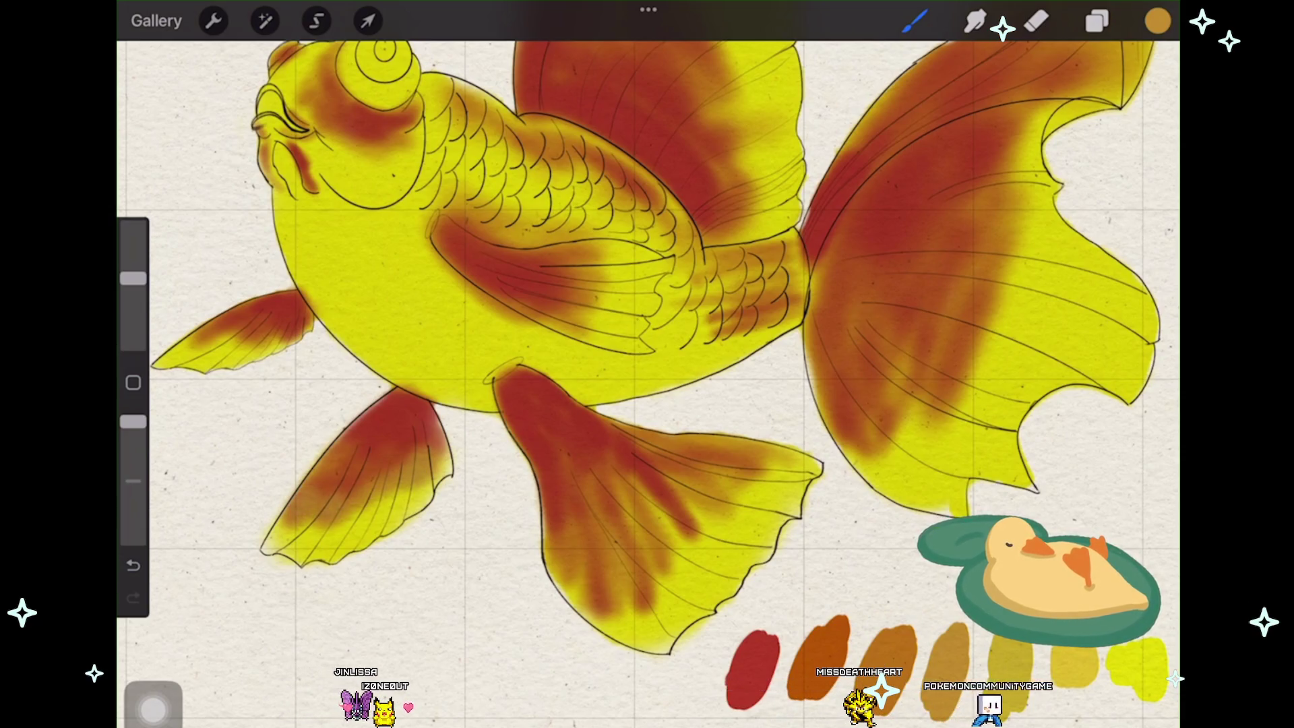
pyautogui.scroll(3, 647, 404)
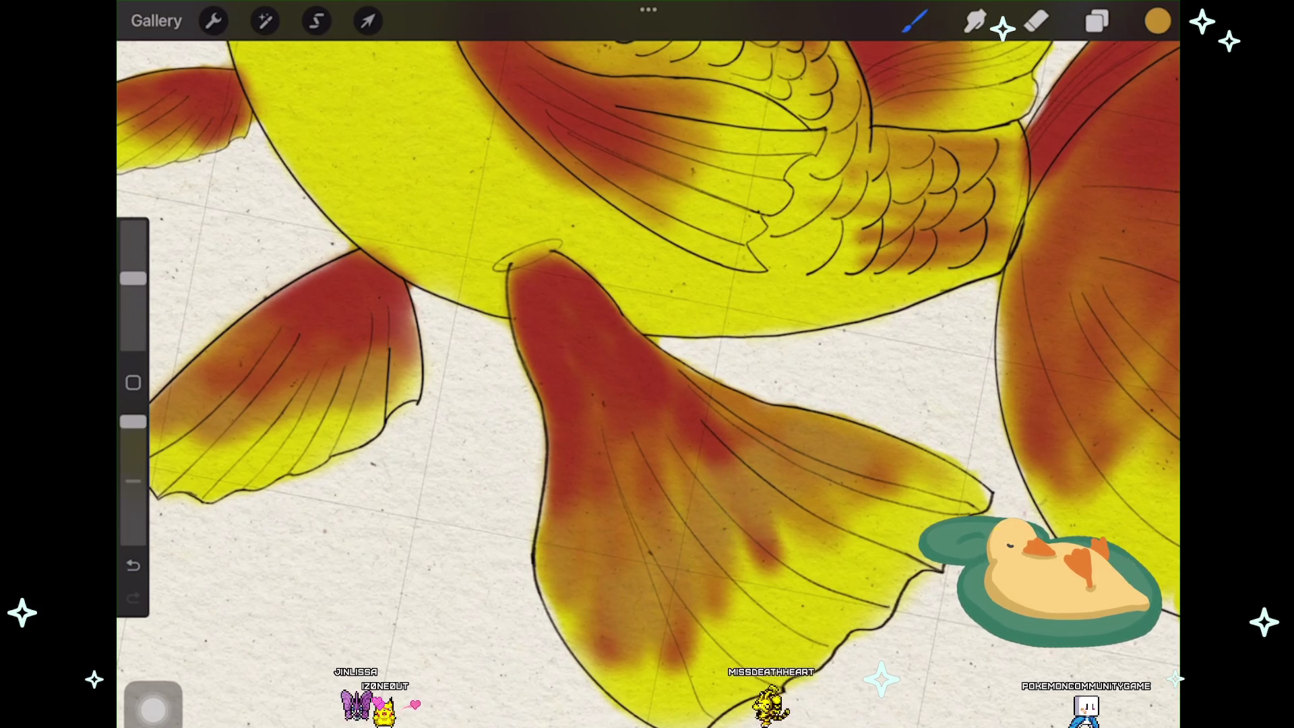
pyautogui.scroll(-2, 647, 364)
pyautogui.scroll(-2, 647, 364)
pyautogui.scroll(-2, 647, 364)
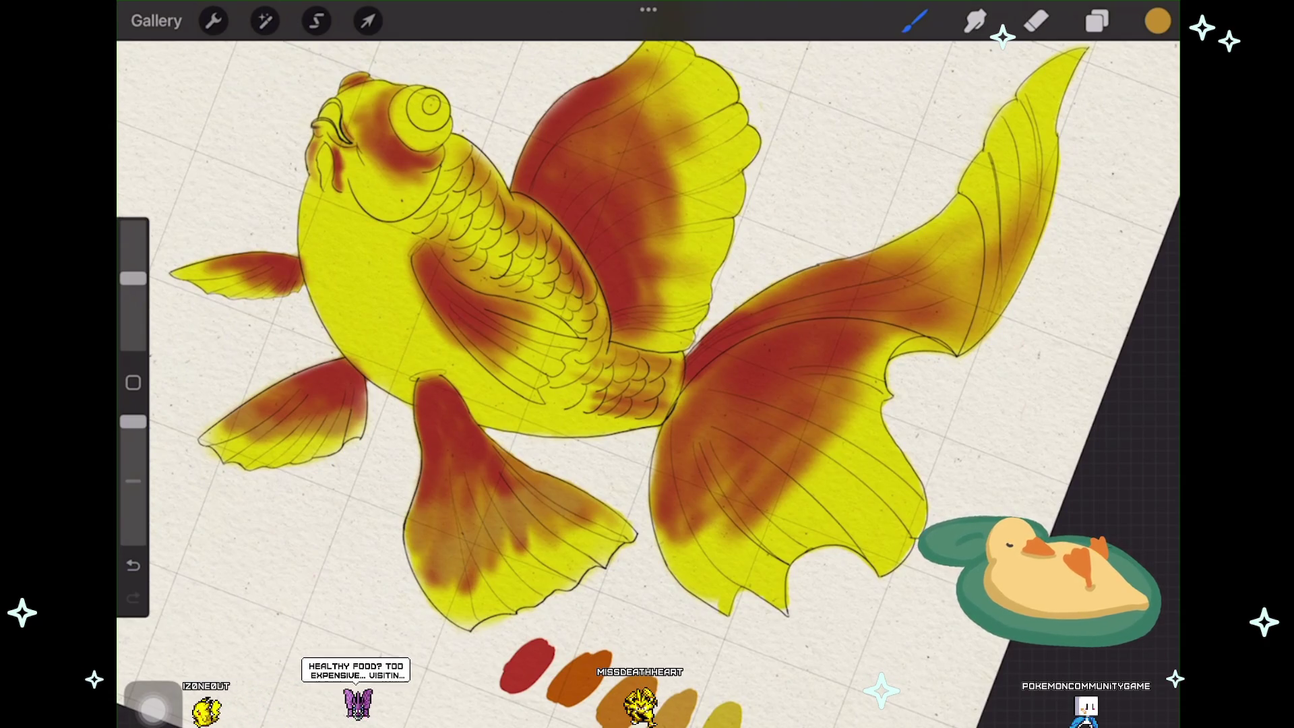
pyautogui.scroll(-3, 648, 364)
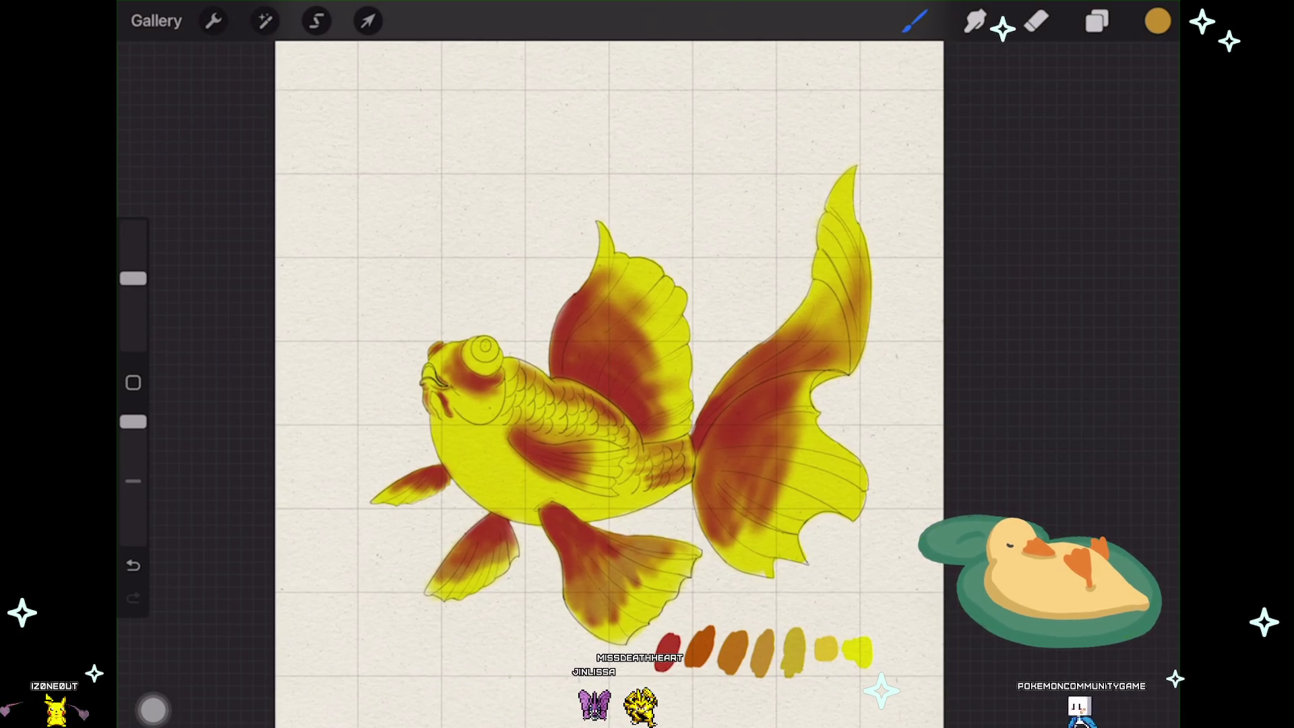
pyautogui.scroll(3, 527, 384)
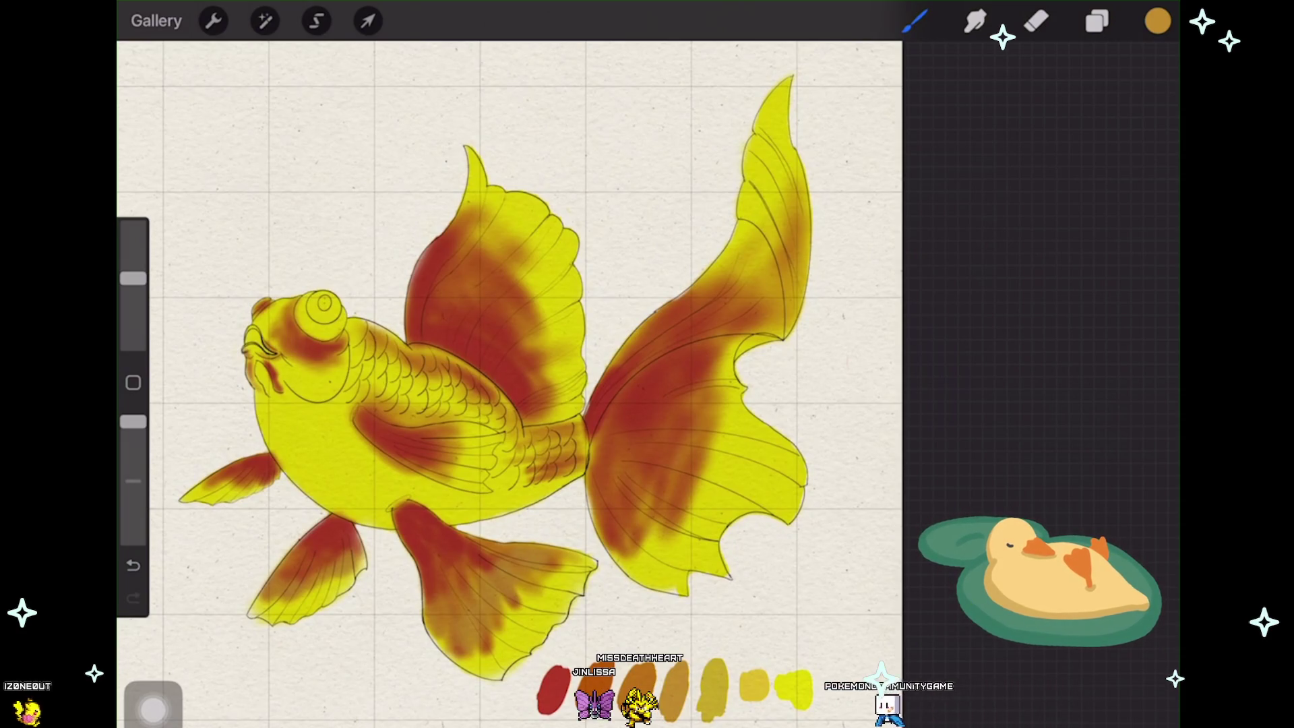
pyautogui.scroll(3, 606, 384)
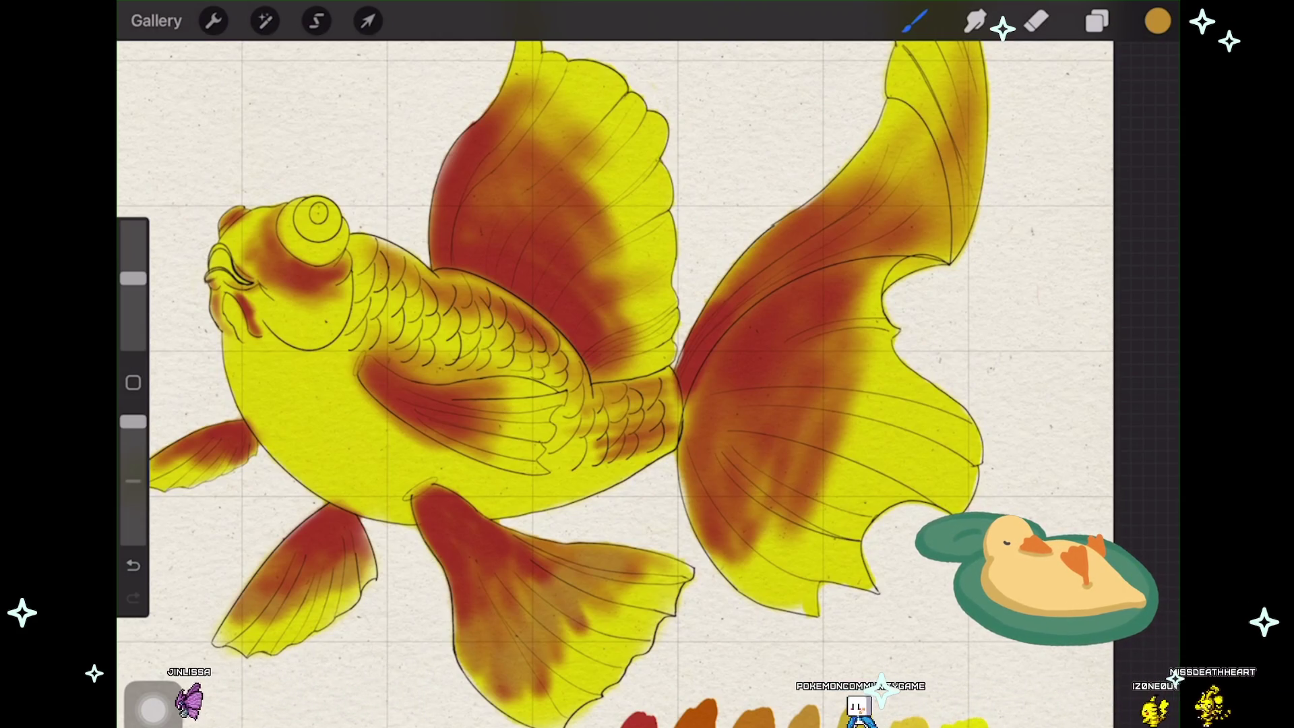
pyautogui.scroll(3, 647, 384)
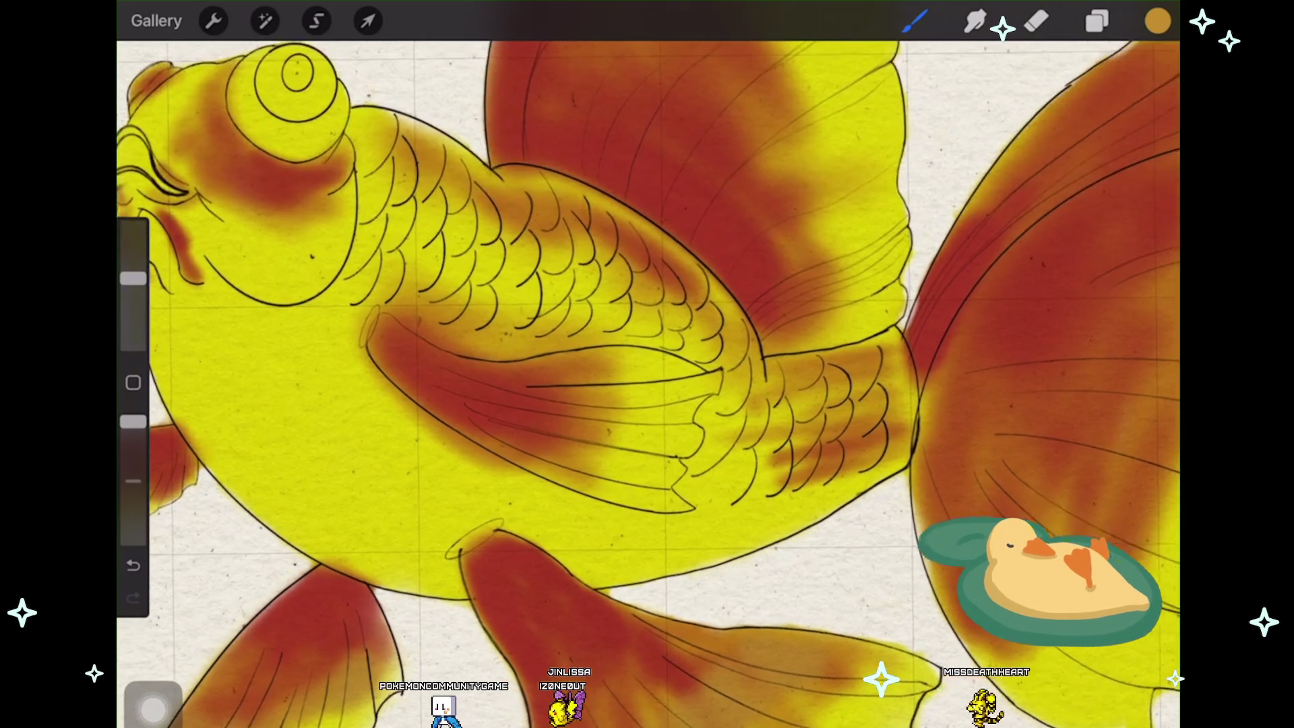
pyautogui.scroll(2, 647, 385)
# Step: Sample the fin red, darken it for accents and confirm the active layer
pyautogui.click(1157, 21)
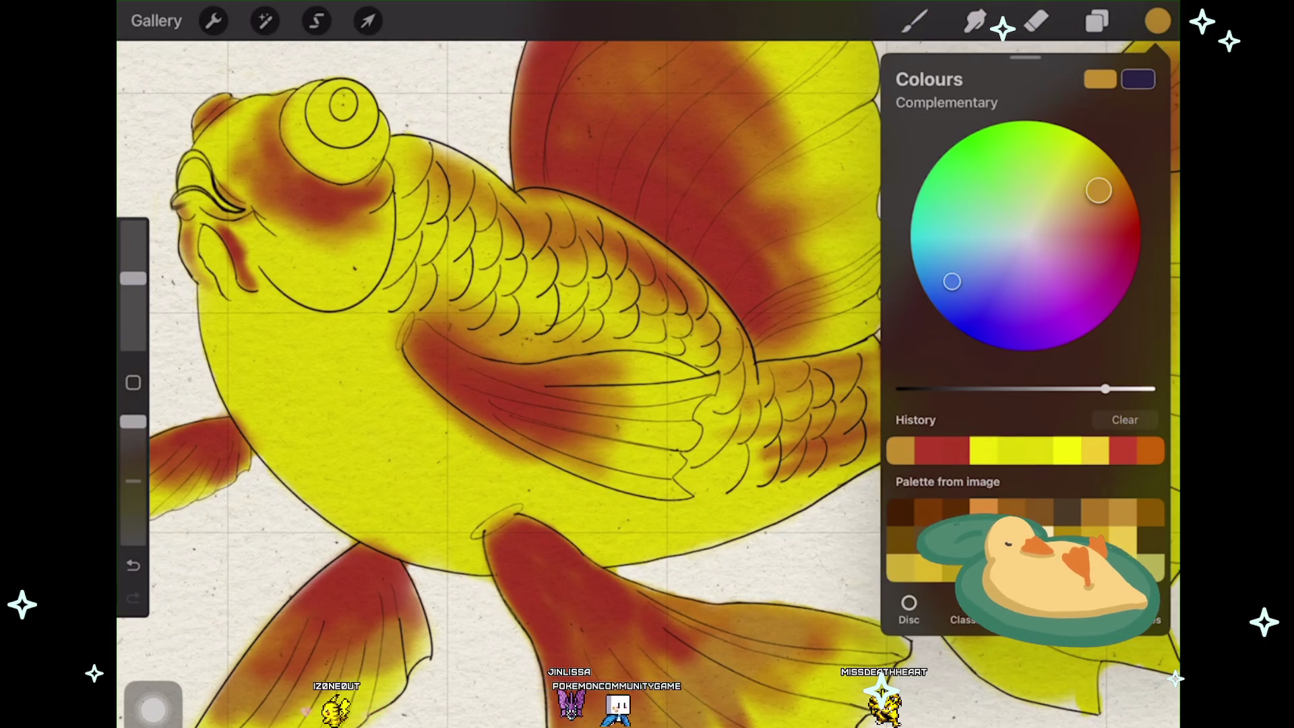
pyautogui.scroll(-2, 505, 385)
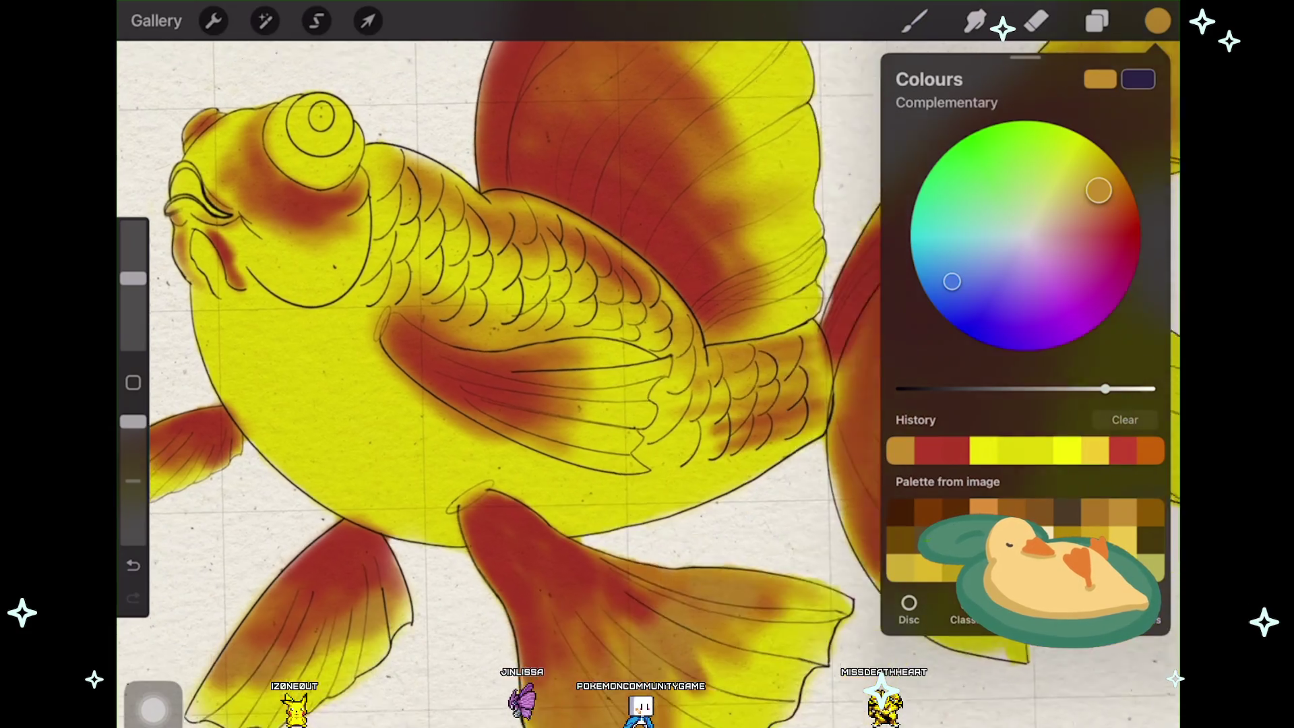
pyautogui.scroll(-3, 506, 385)
pyautogui.scroll(-2, 506, 385)
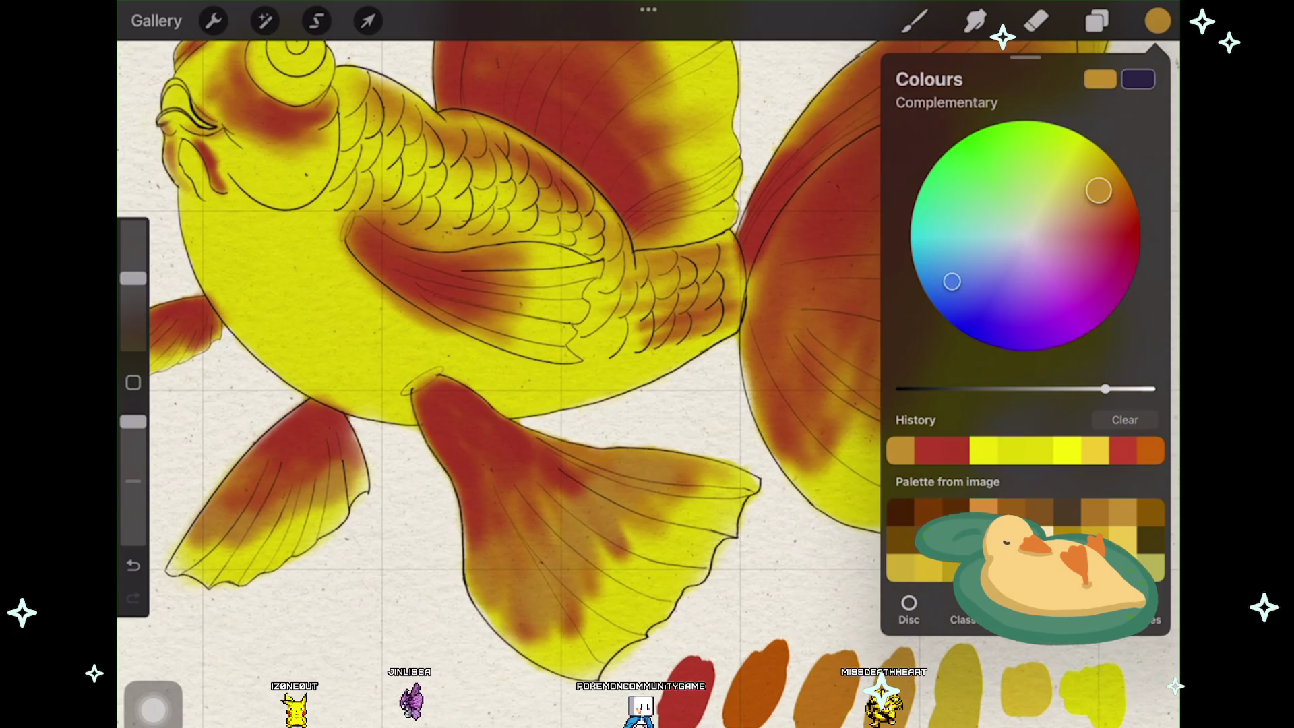
pyautogui.click(1098, 404)
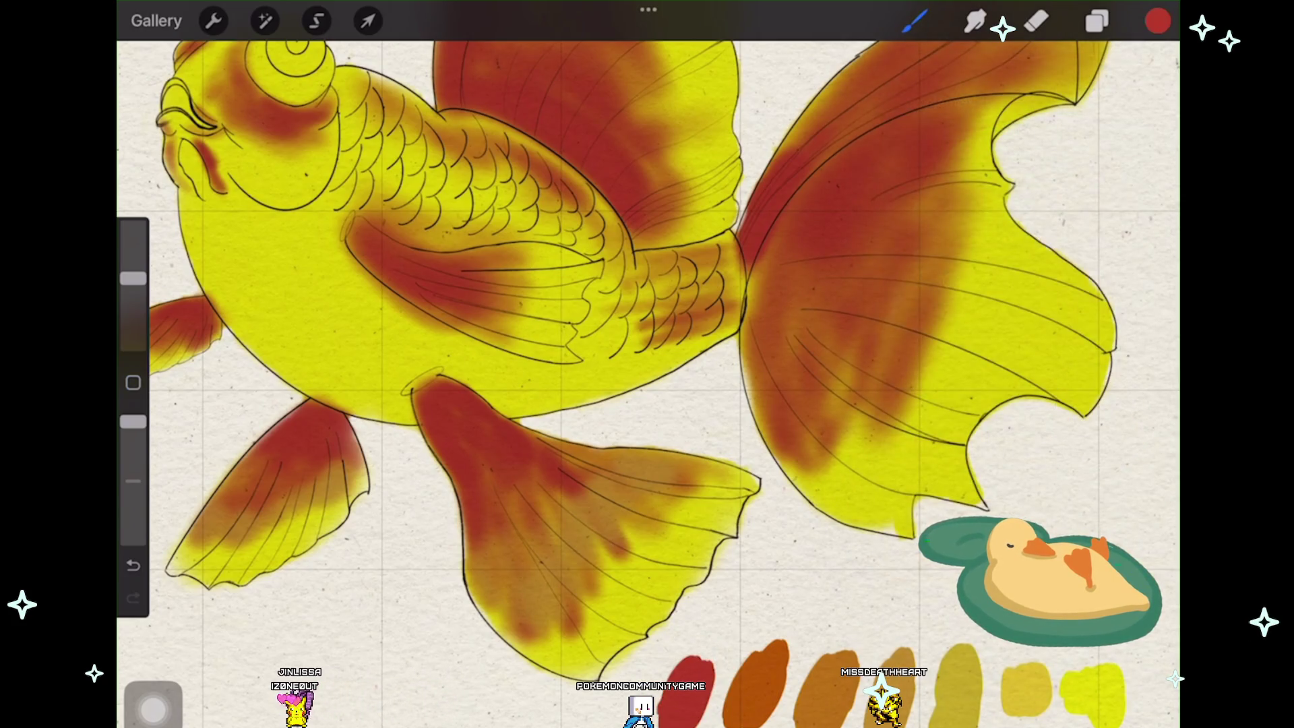
pyautogui.click(1158, 21)
pyautogui.moveTo(1112, 388); pyautogui.dragTo(976, 388)
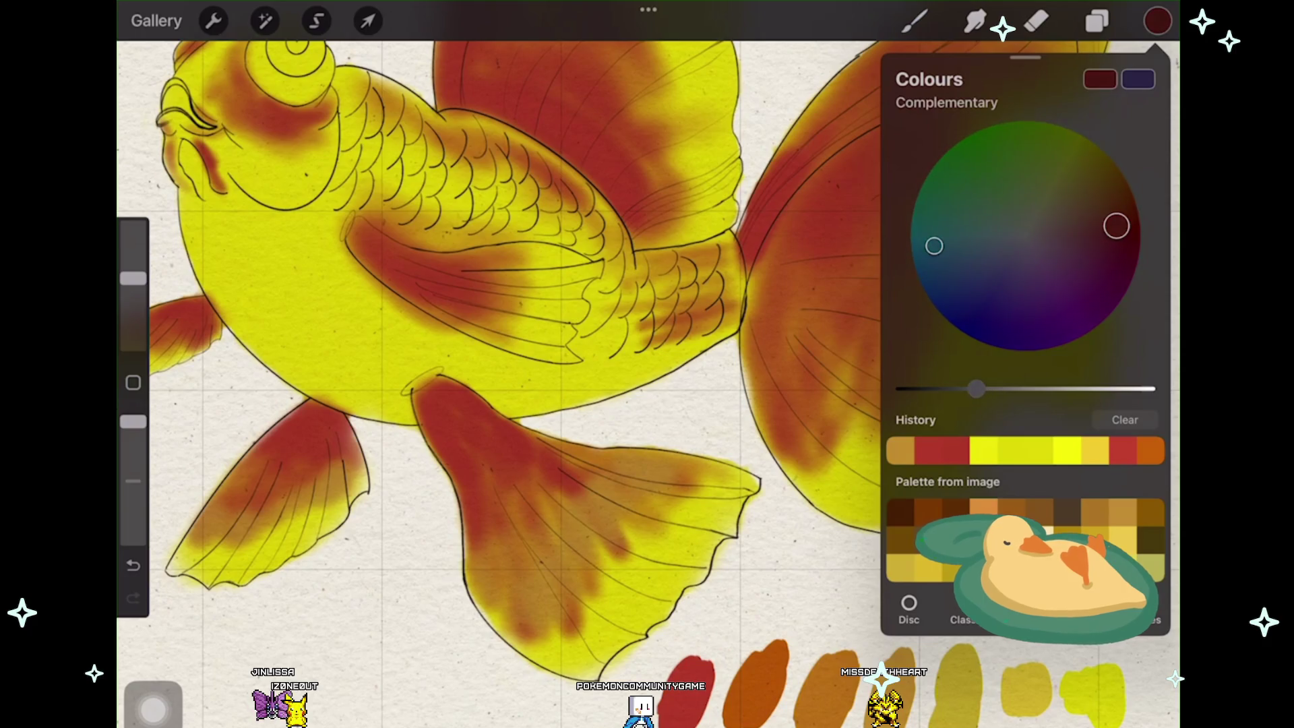
pyautogui.click(1098, 21)
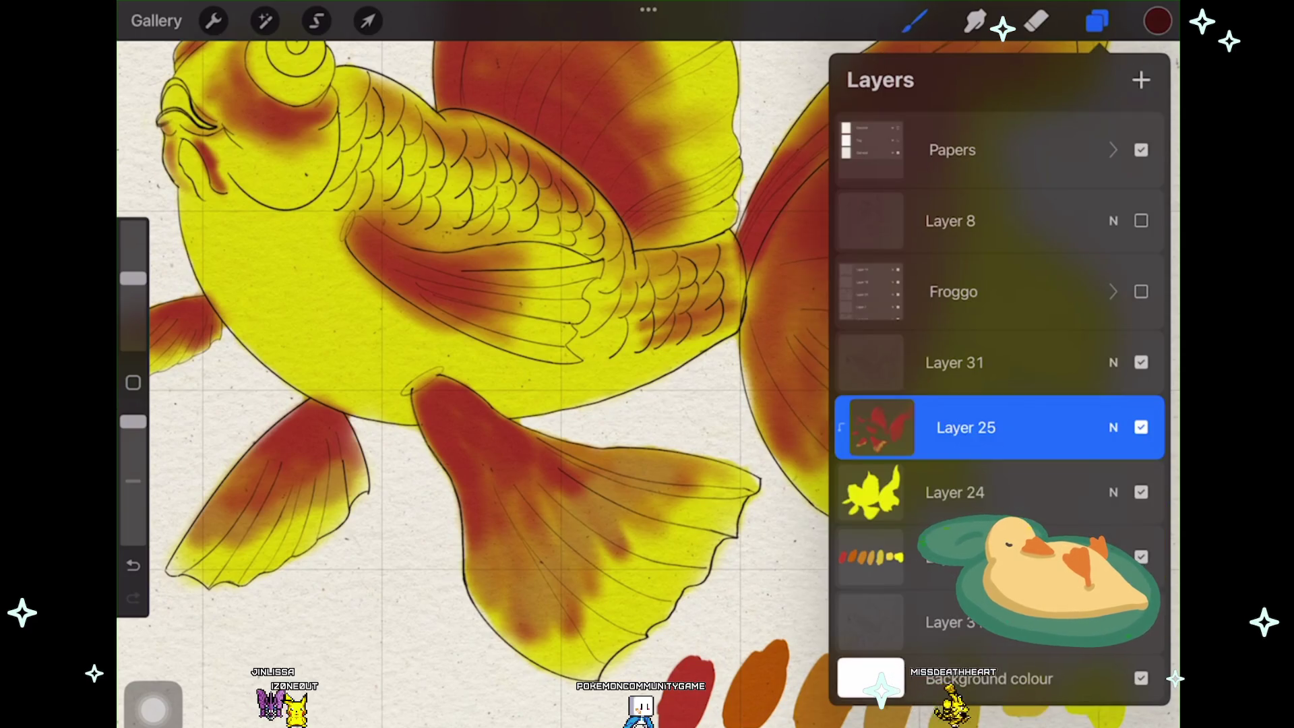
pyautogui.click(1096, 20)
pyautogui.scroll(2, 647, 364)
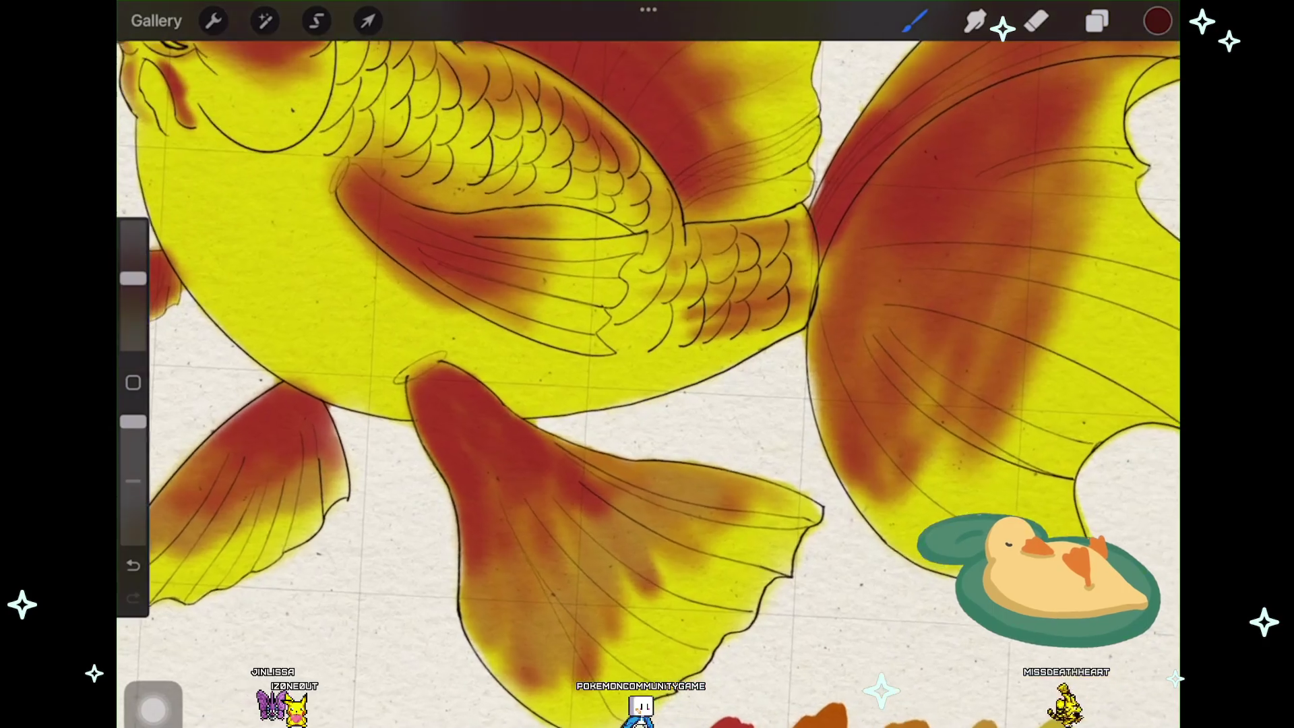
# Step: Test and undo two dark red dabs at the fin base, then lighten the red slightly
pyautogui.click(425, 390)
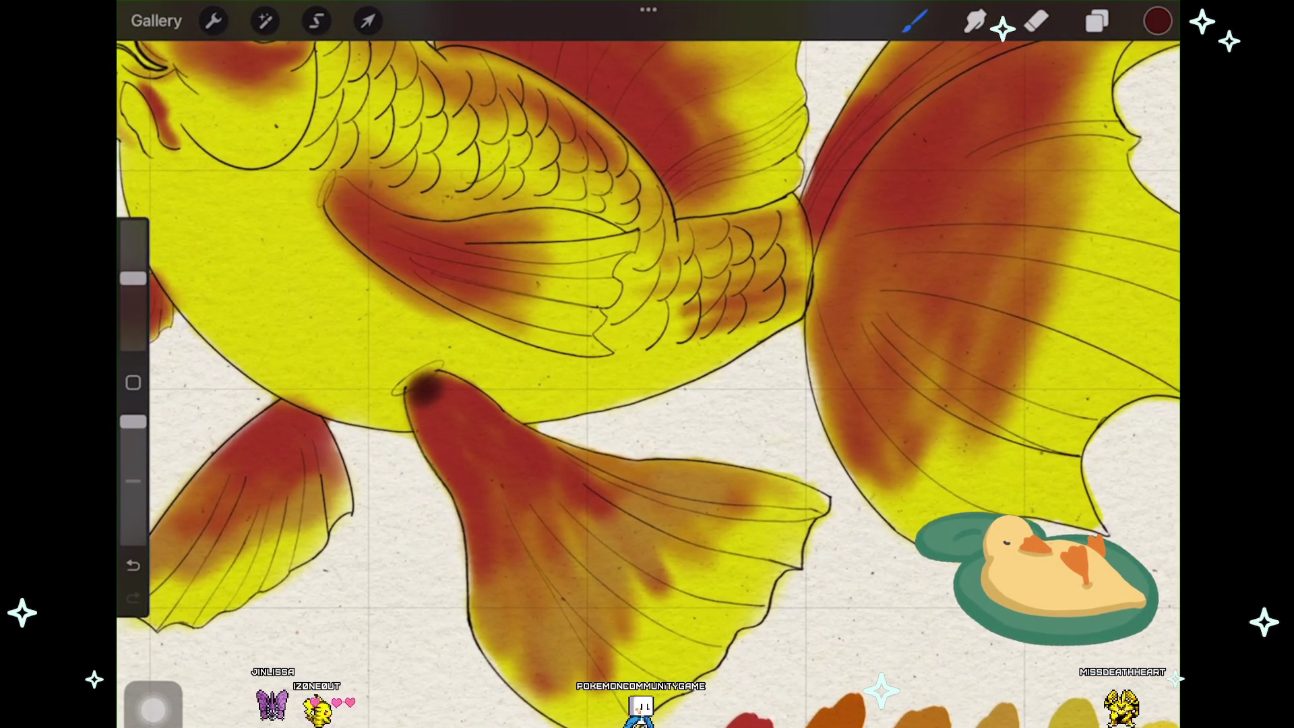
pyautogui.hotkey('ctrl', 'z')
pyautogui.click(1158, 20)
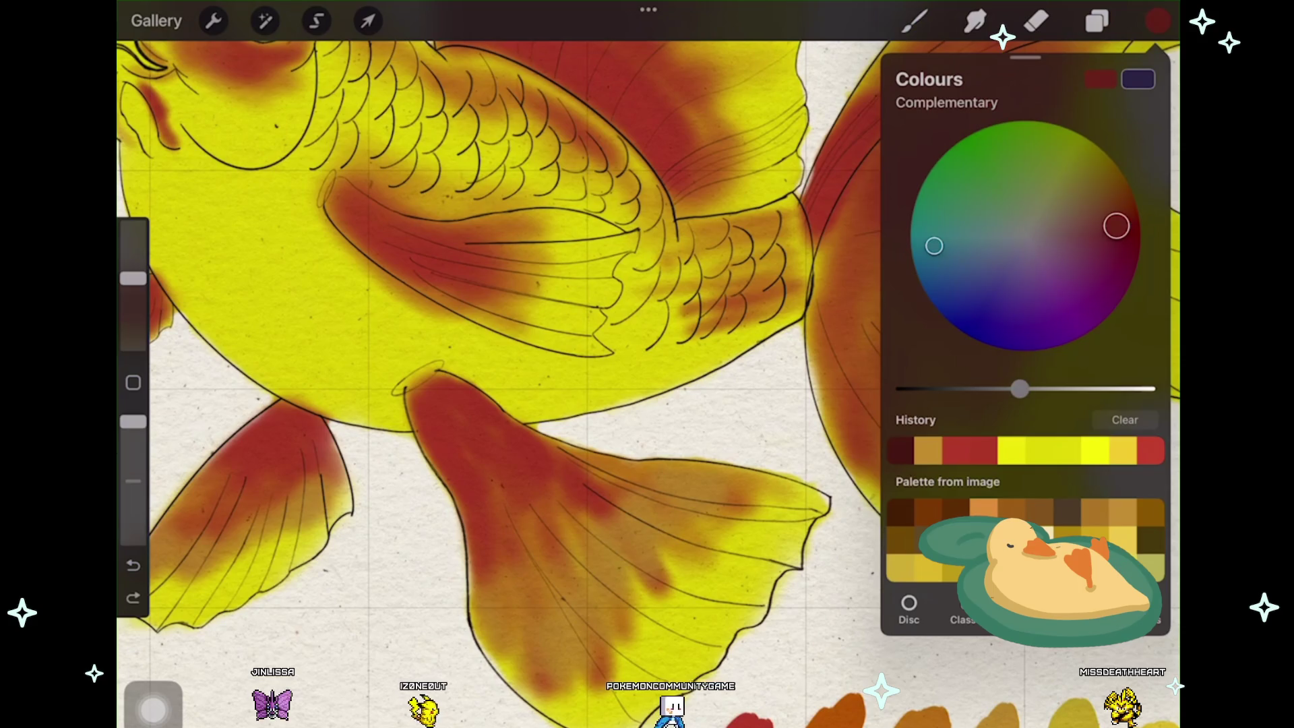
pyautogui.click(1157, 20)
pyautogui.click(434, 402)
pyautogui.hotkey('ctrl', 'z')
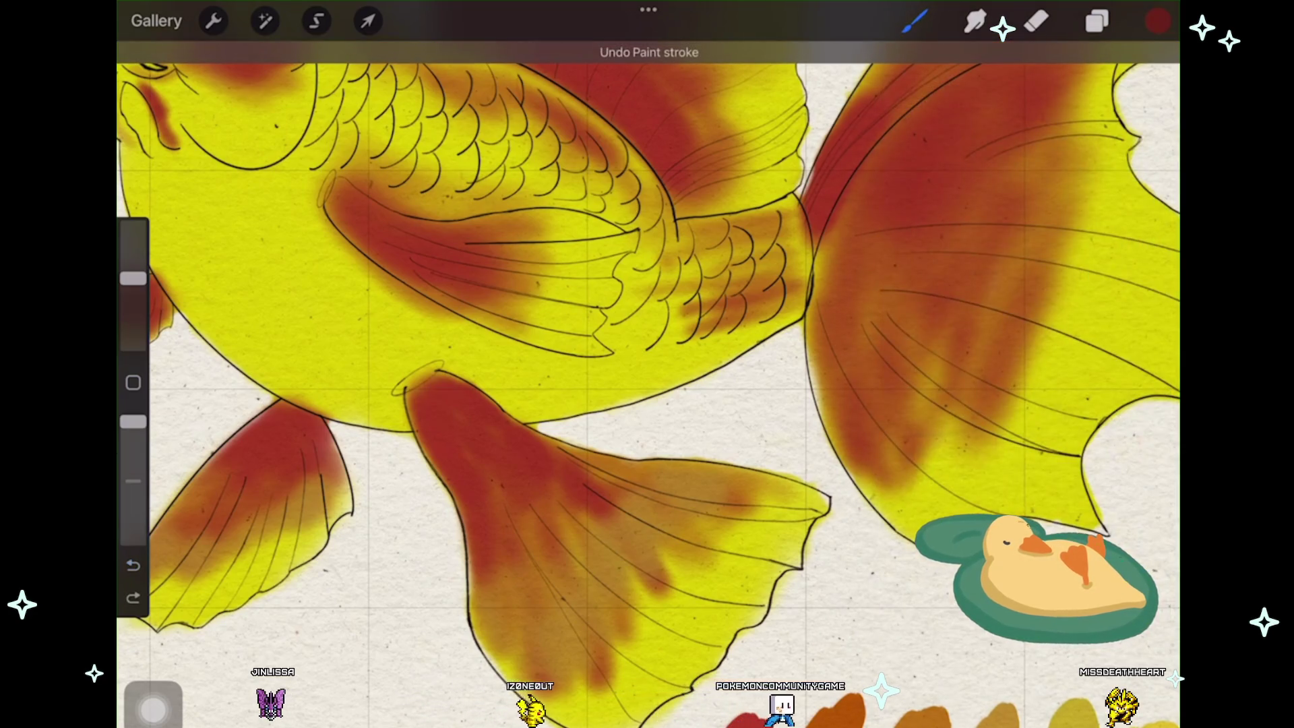
pyautogui.click(1158, 20)
pyautogui.moveTo(1020, 389); pyautogui.dragTo(1087, 388)
pyautogui.click(914, 21)
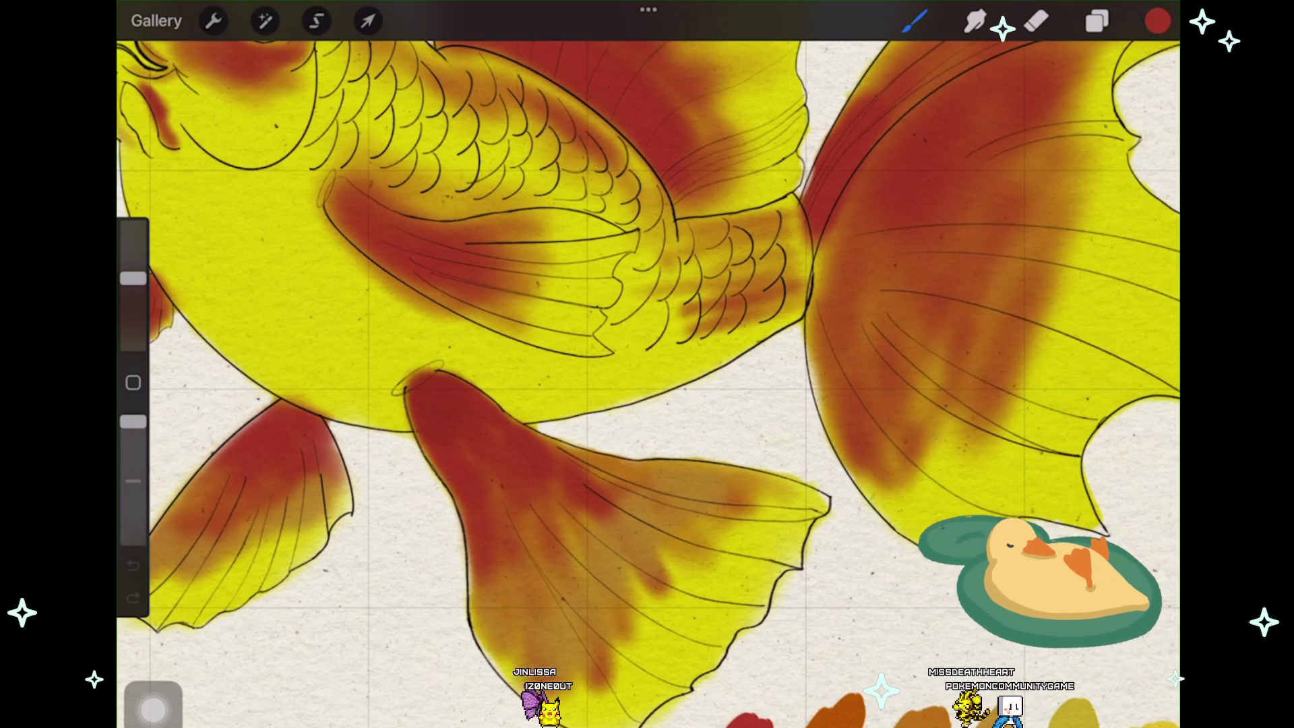
# Step: Undo the last stroke and shade the tail fin's left edge in darker red
pyautogui.hotkey('ctrl', 'z')
pyautogui.click(1157, 20)
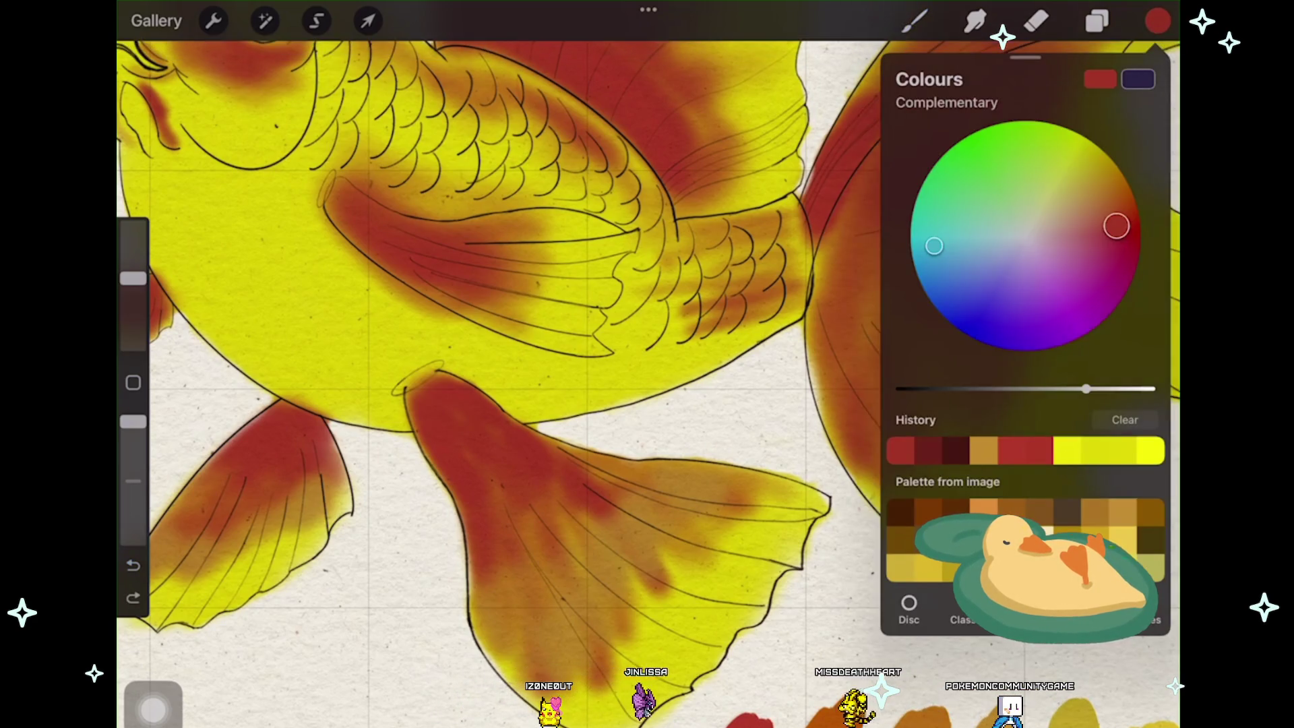
pyautogui.click(914, 21)
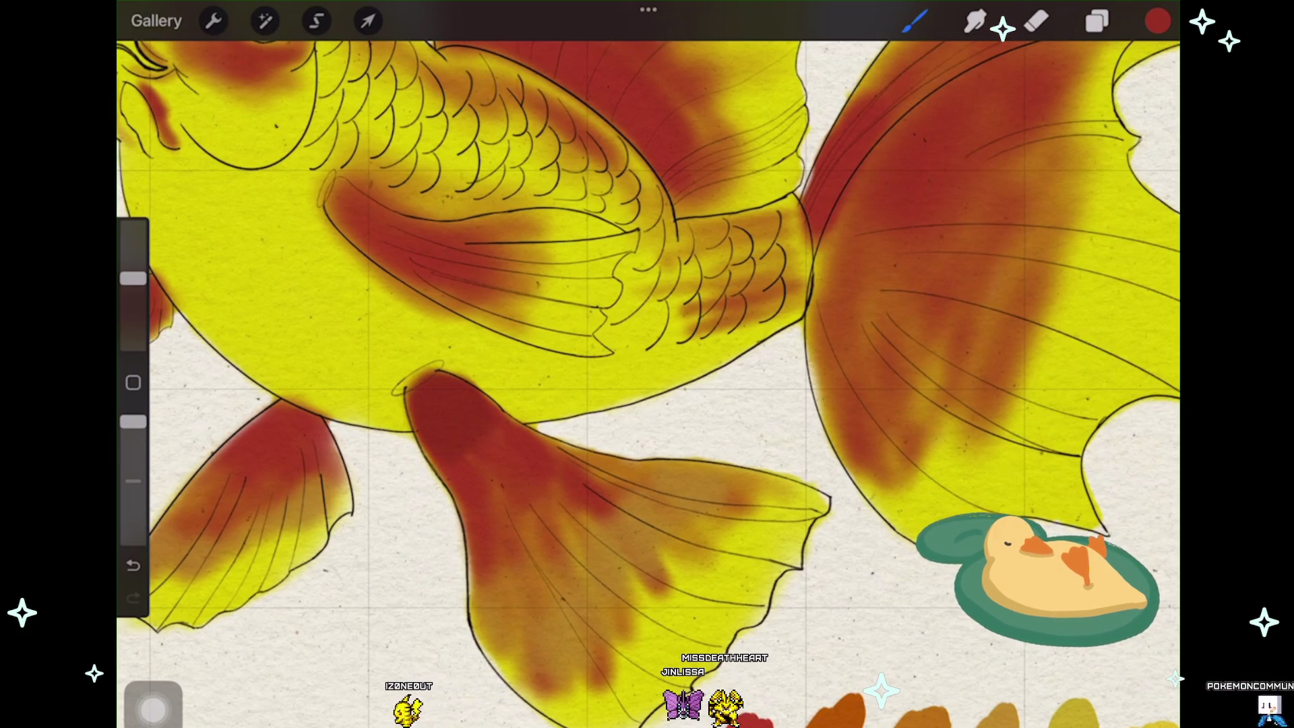
pyautogui.moveTo(845, 203); pyautogui.dragTo(813, 334)
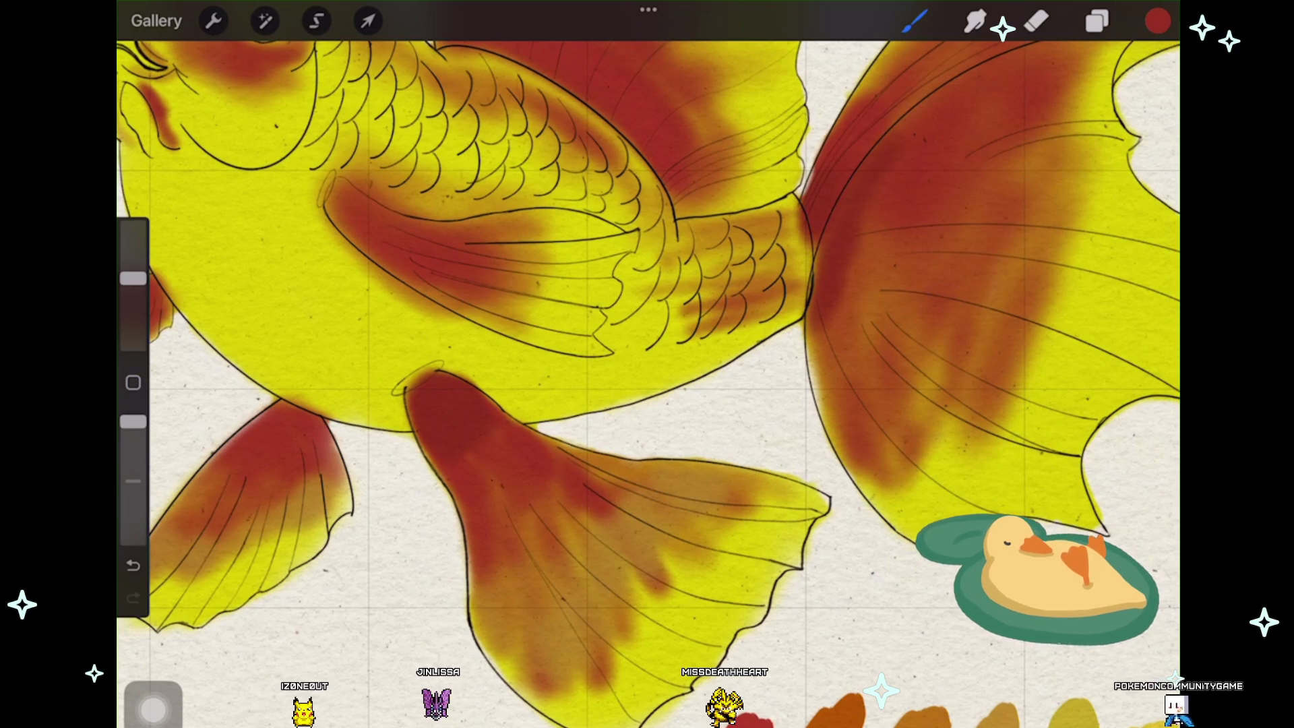
pyautogui.scroll(-1, 647, 364)
pyautogui.scroll(-3, 647, 364)
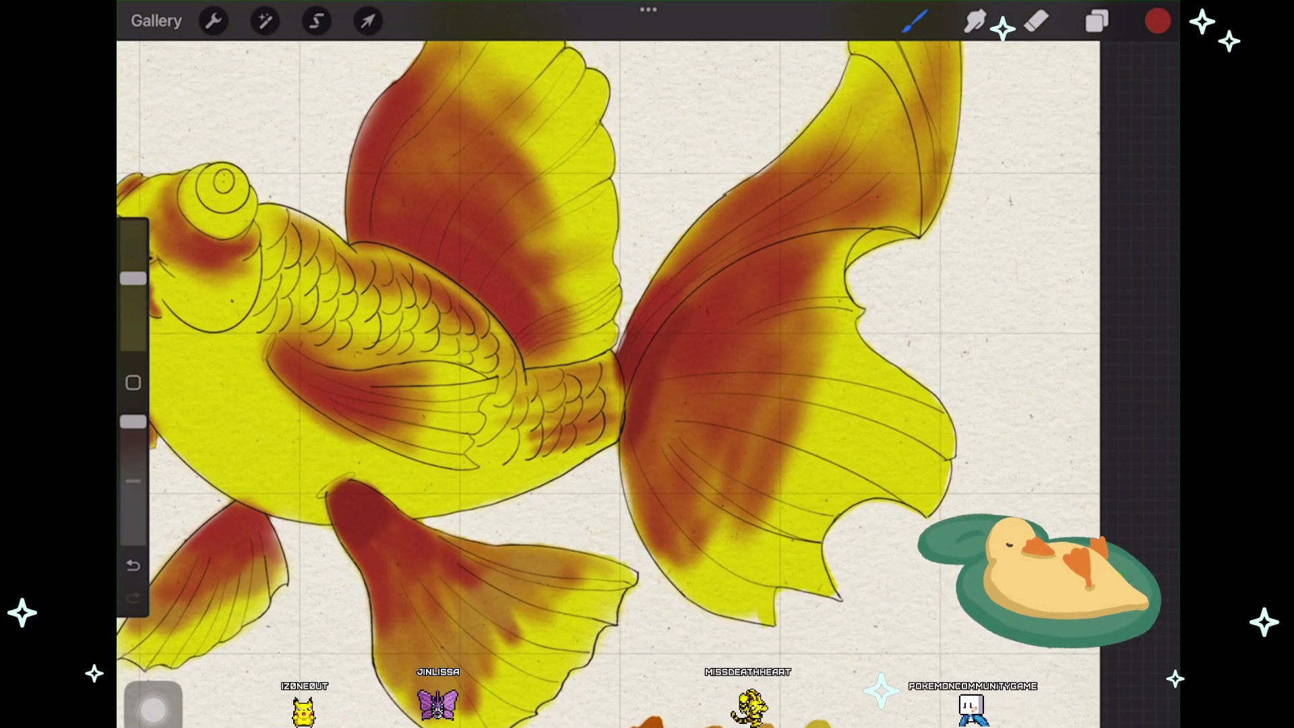
# Step: Undo the stray stroke and shade the tail tip's right edge with two dark red strokes
pyautogui.hotkey('ctrl', 'z')
pyautogui.scroll(3, 647, 364)
pyautogui.scroll(1, 647, 364)
pyautogui.moveTo(935, 176); pyautogui.dragTo(914, 289)
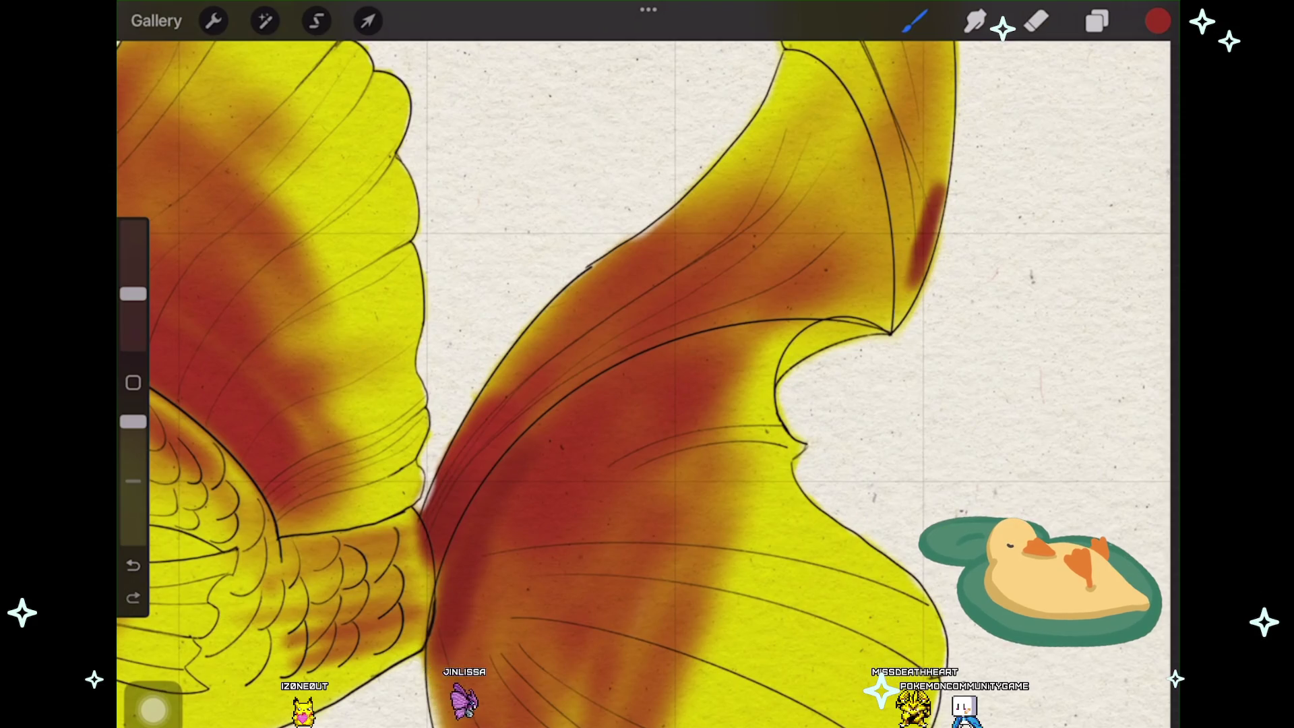
pyautogui.hotkey('ctrl', 'z')
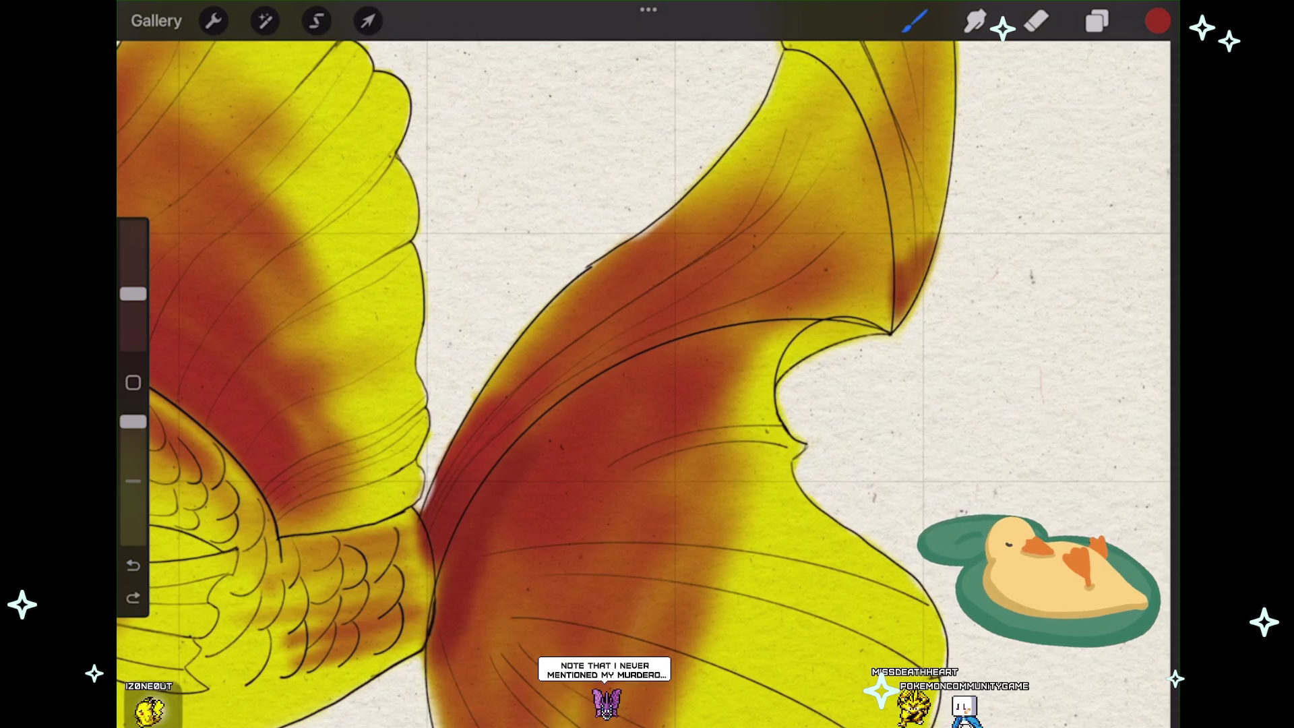
pyautogui.moveTo(925, 208); pyautogui.dragTo(910, 259)
pyautogui.moveTo(942, 191); pyautogui.dragTo(922, 269)
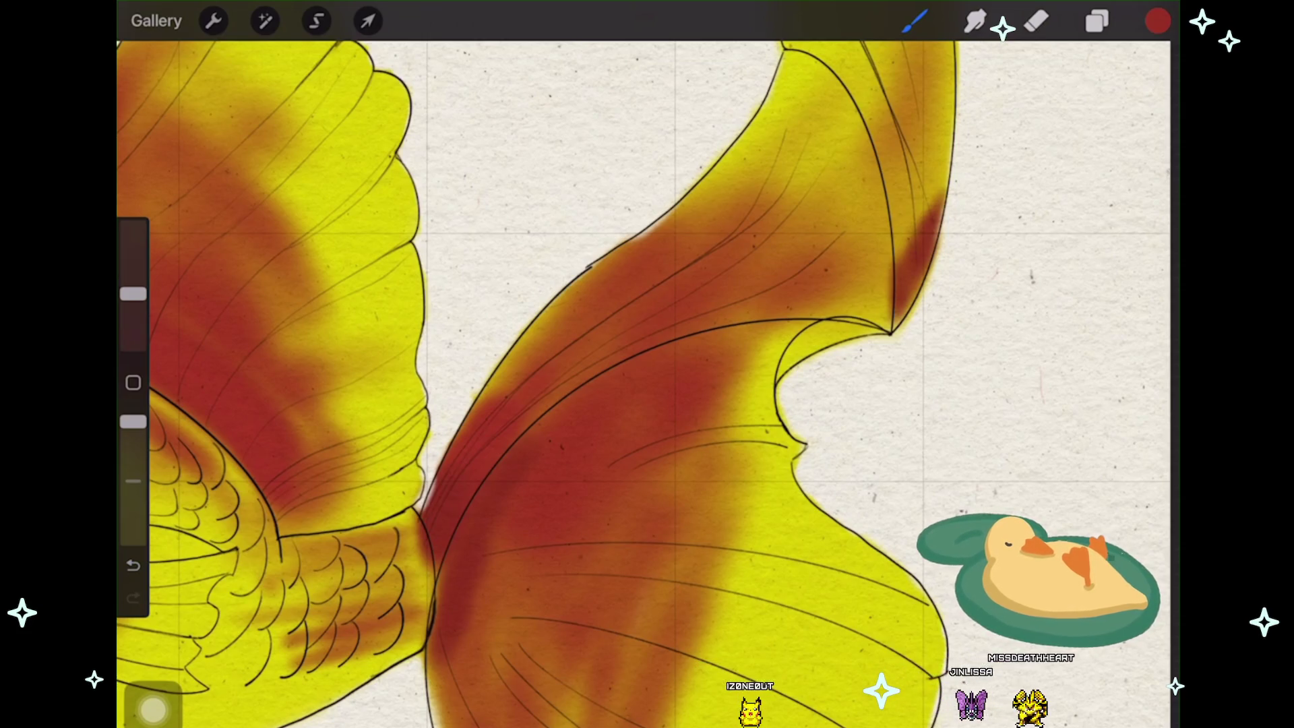
pyautogui.scroll(-2, 608, 405)
pyautogui.scroll(3, 648, 385)
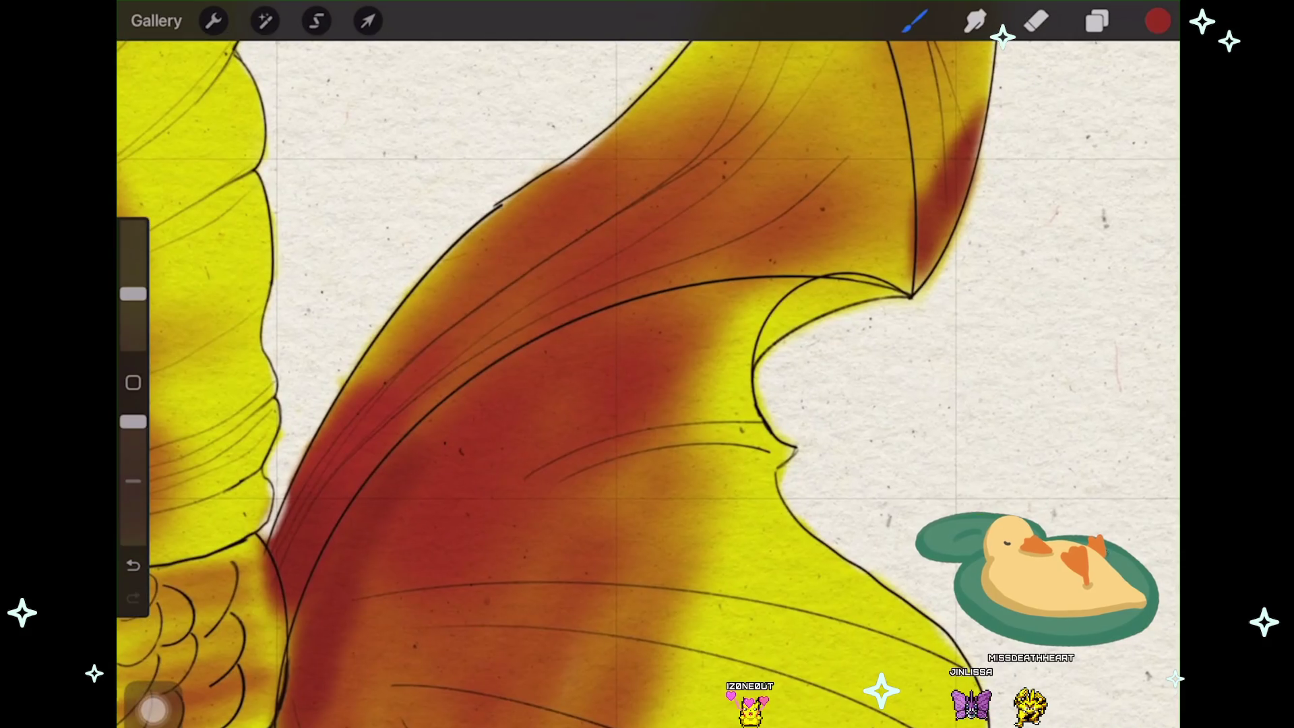
# Step: Deepen the red inside the tail tip and along the notch edge below it
pyautogui.moveTo(813, 304)
pyautogui.mouseDown()
pyautogui.moveTo(878, 294)
pyautogui.moveTo(779, 334)
pyautogui.moveTo(862, 292)
pyautogui.mouseUp()
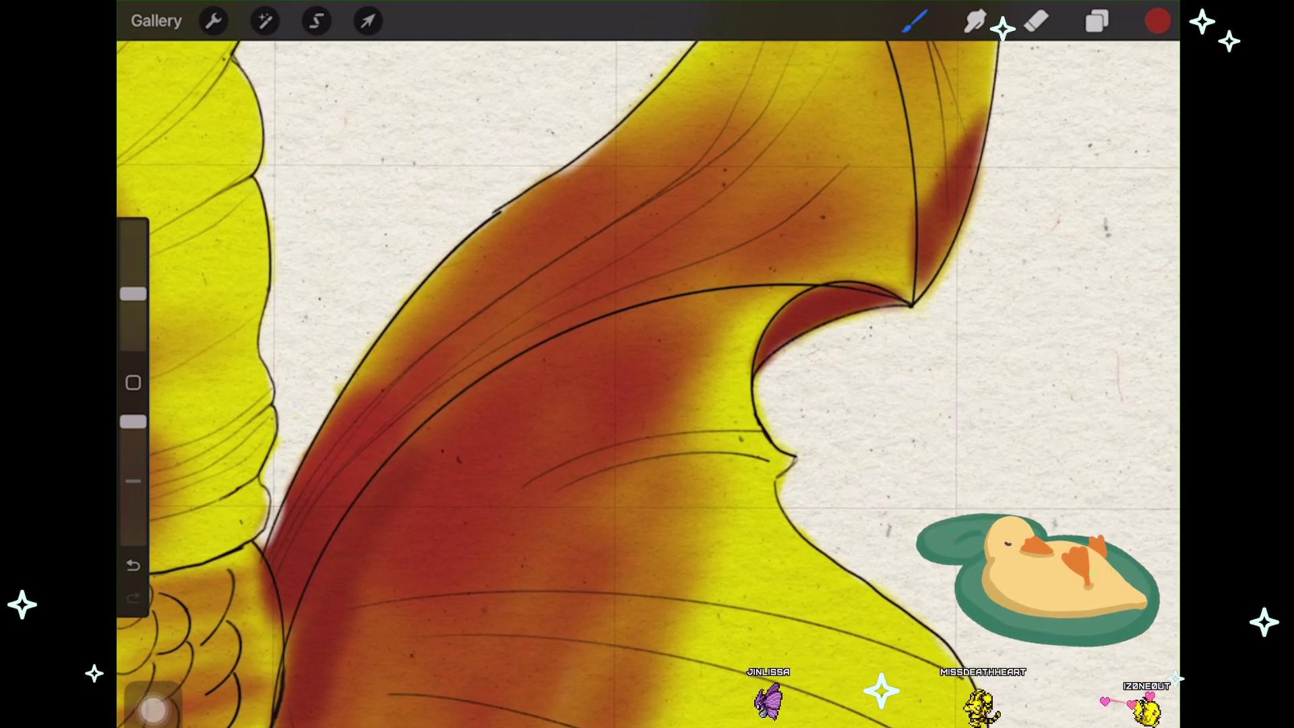
pyautogui.scroll(-2, 647, 364)
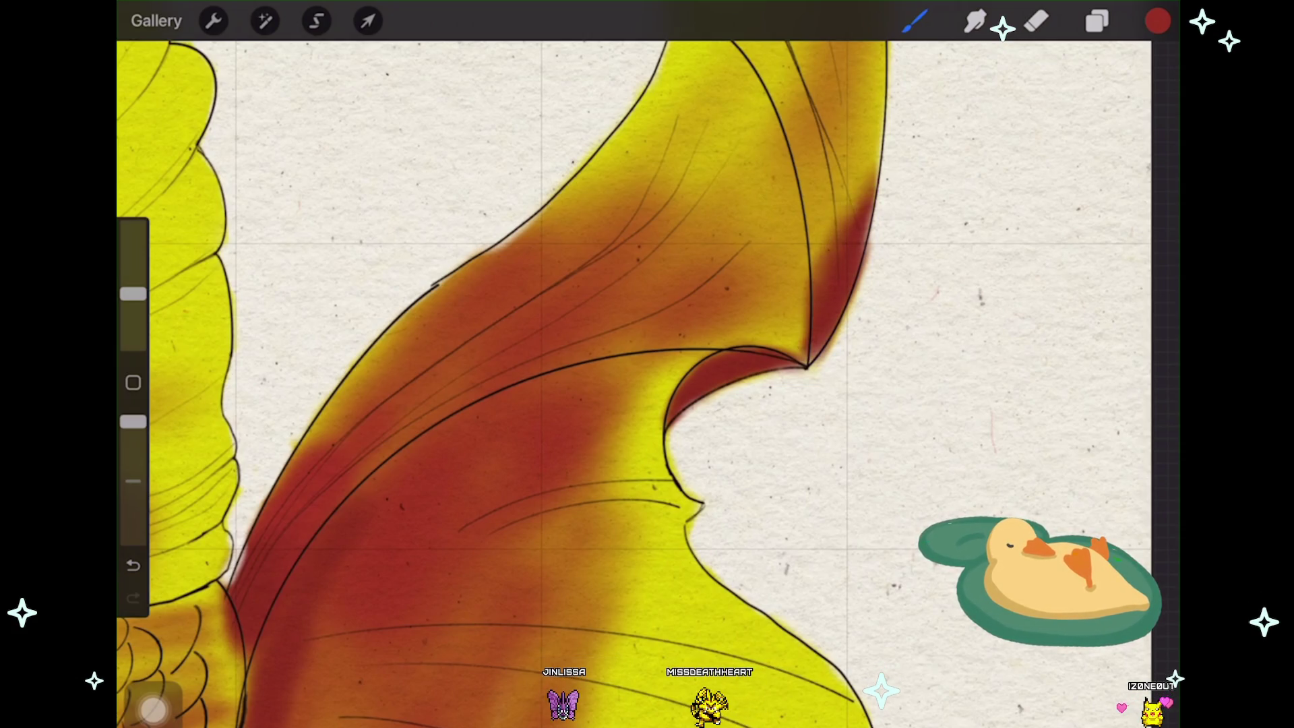
pyautogui.moveTo(857, 217); pyautogui.dragTo(875, 147)
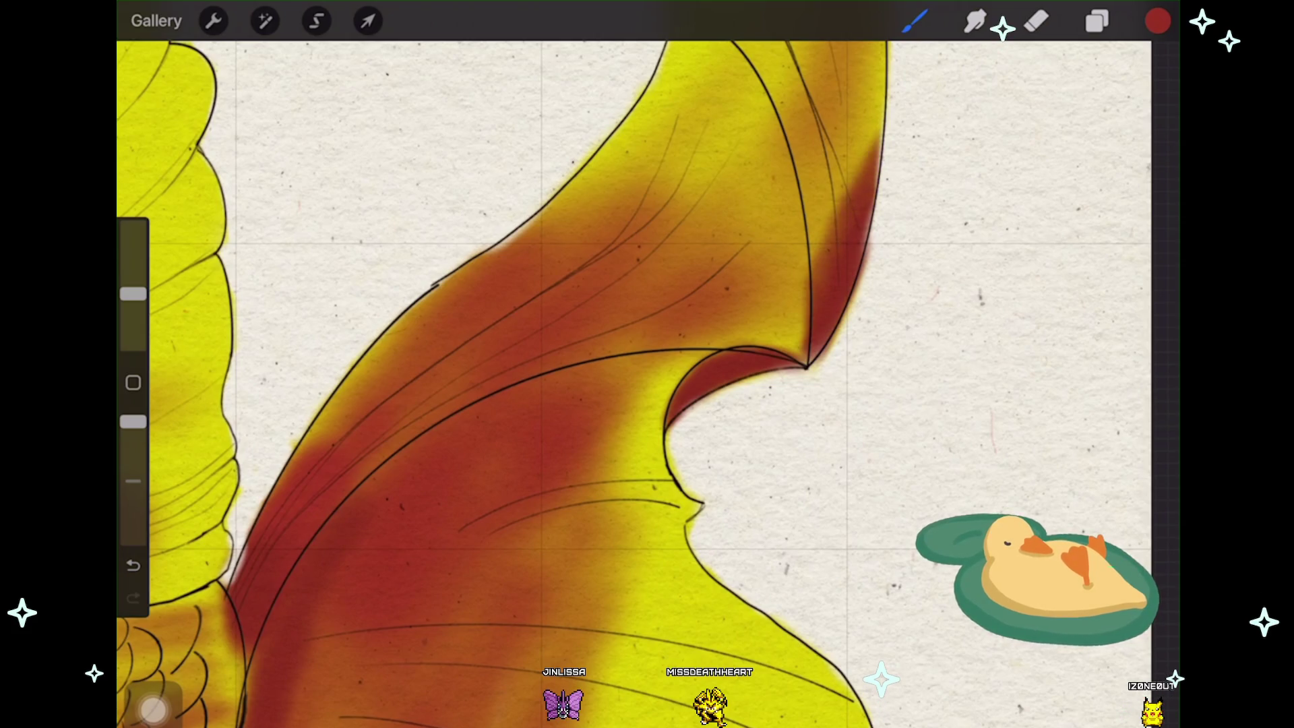
pyautogui.scroll(-1, 647, 385)
pyautogui.scroll(-2, 647, 385)
pyautogui.scroll(-2, 647, 385)
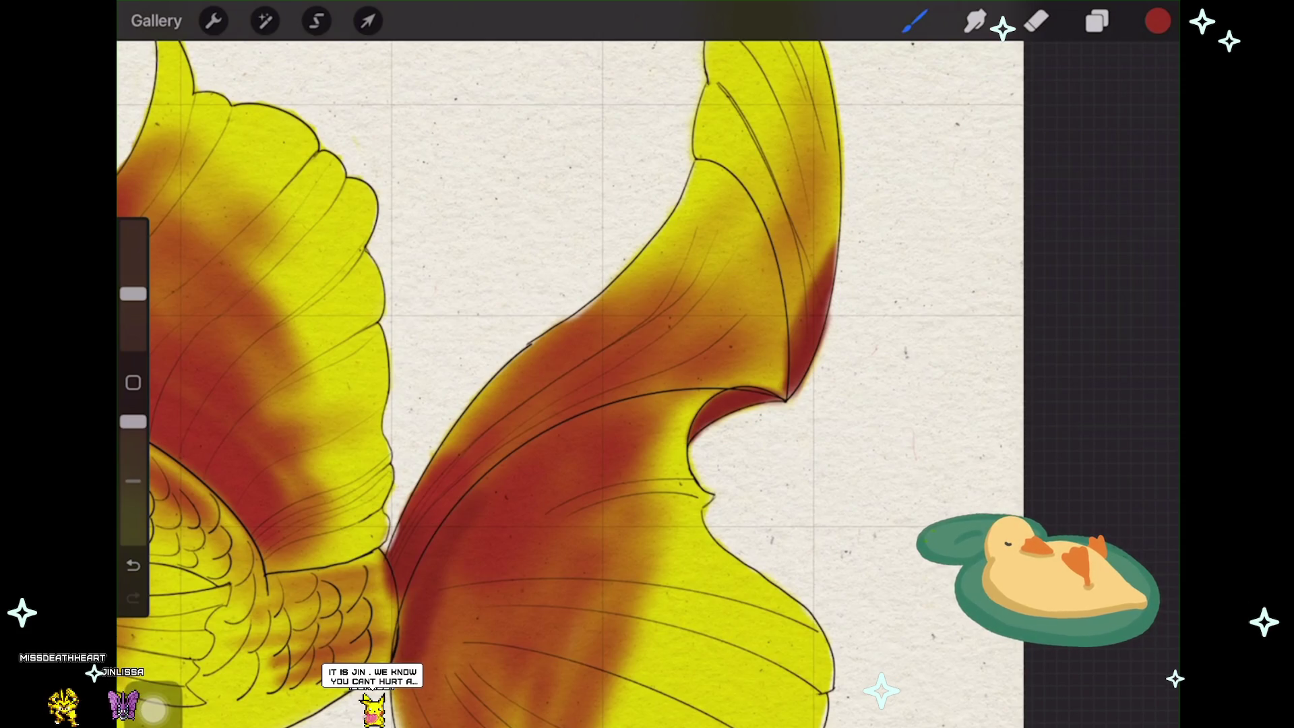
pyautogui.scroll(2, 355, 506)
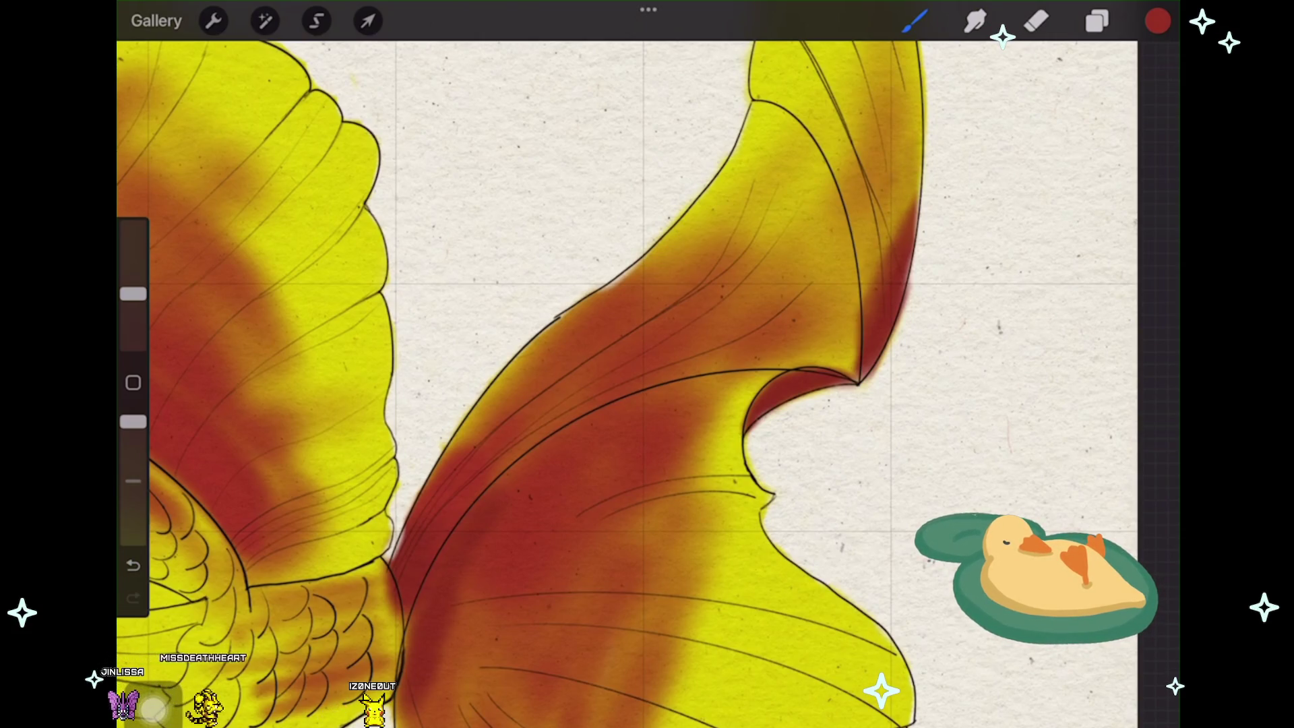
pyautogui.scroll(2, 647, 385)
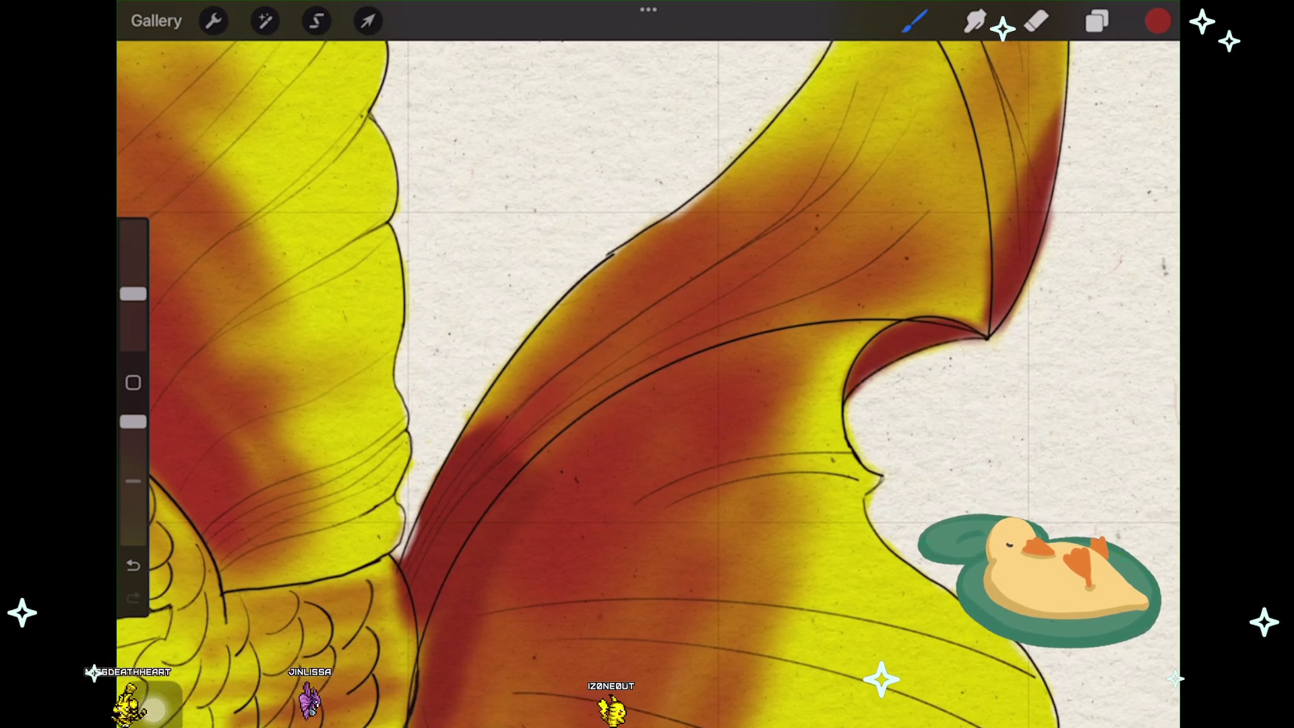
pyautogui.scroll(-2, 648, 384)
pyautogui.scroll(3, 647, 385)
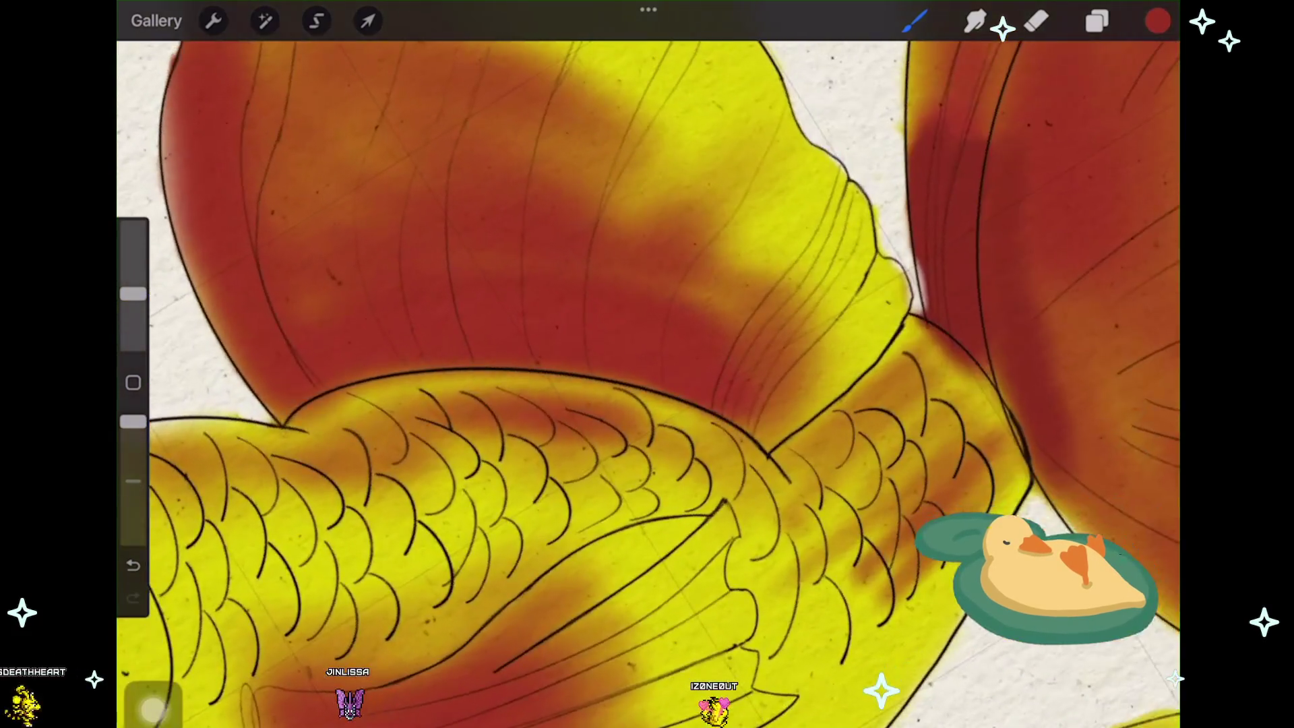
pyautogui.scroll(-1, 647, 384)
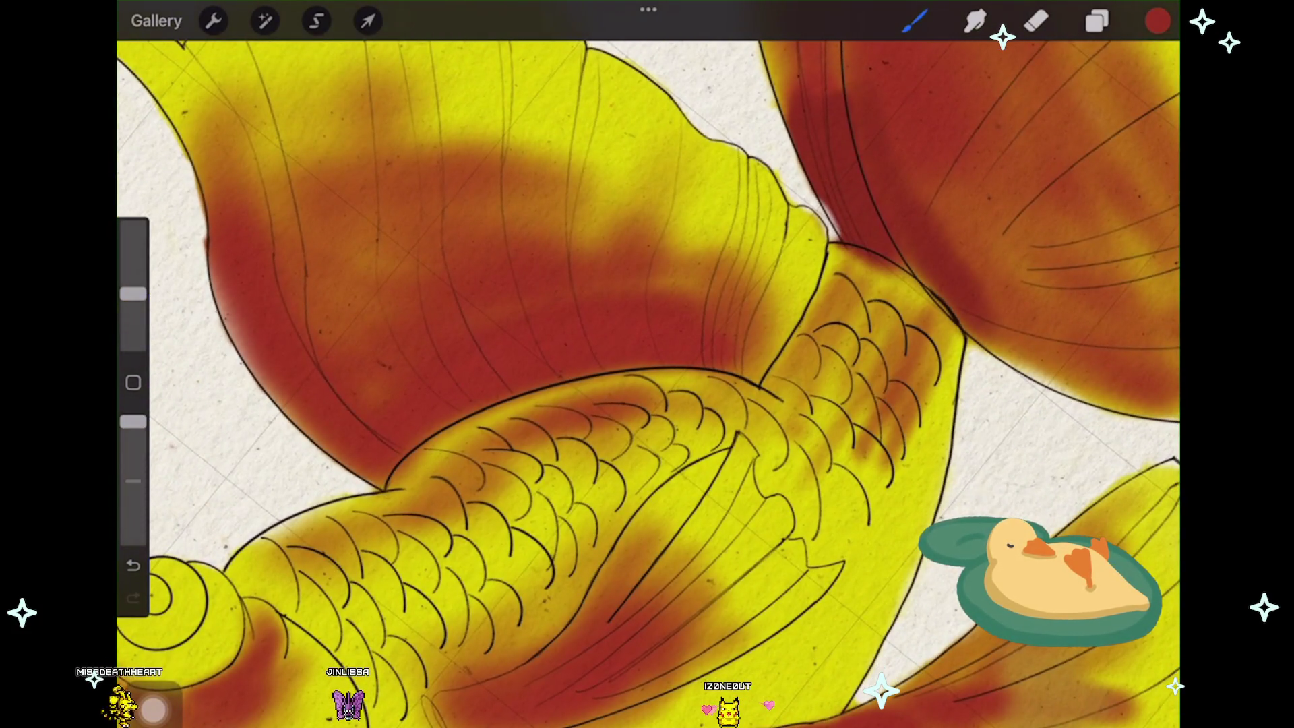
# Step: Undo a trial body stroke, then brush a darker red band along the dorsal fin's base
pyautogui.moveTo(540, 377); pyautogui.dragTo(617, 364)
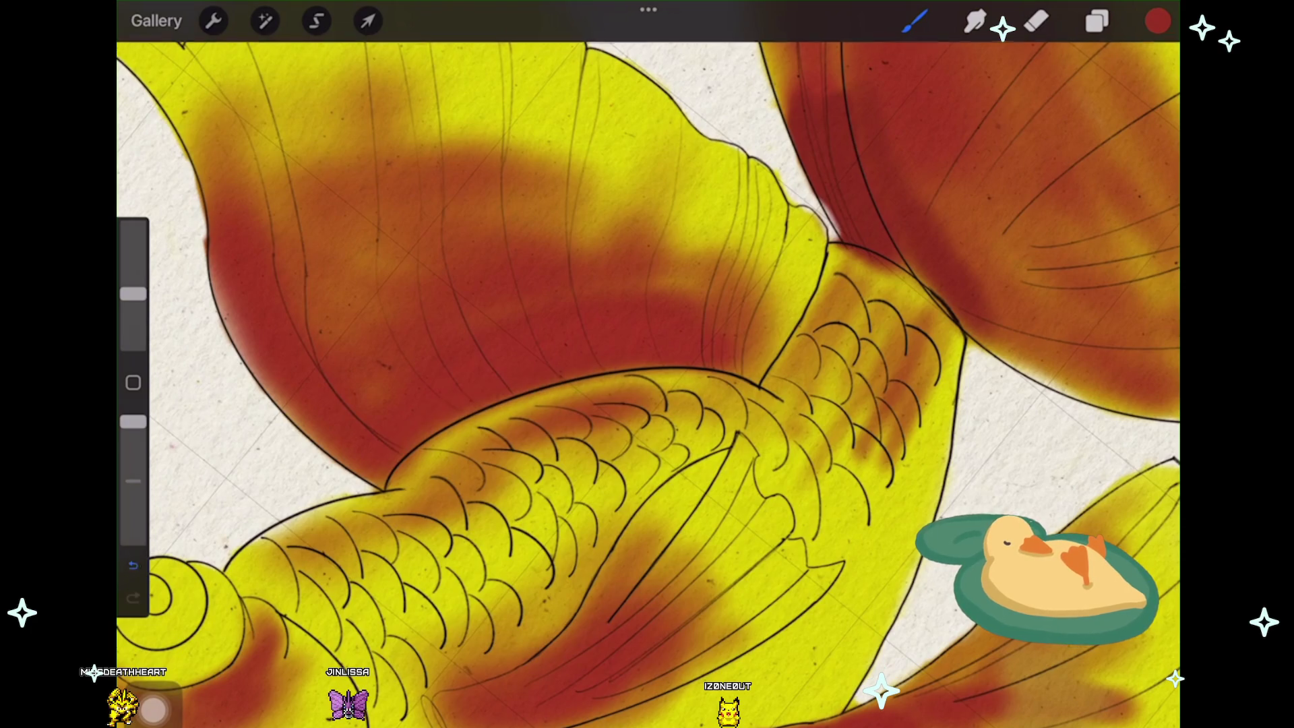
pyautogui.hotkey('ctrl', 'z')
pyautogui.scroll(2, 647, 384)
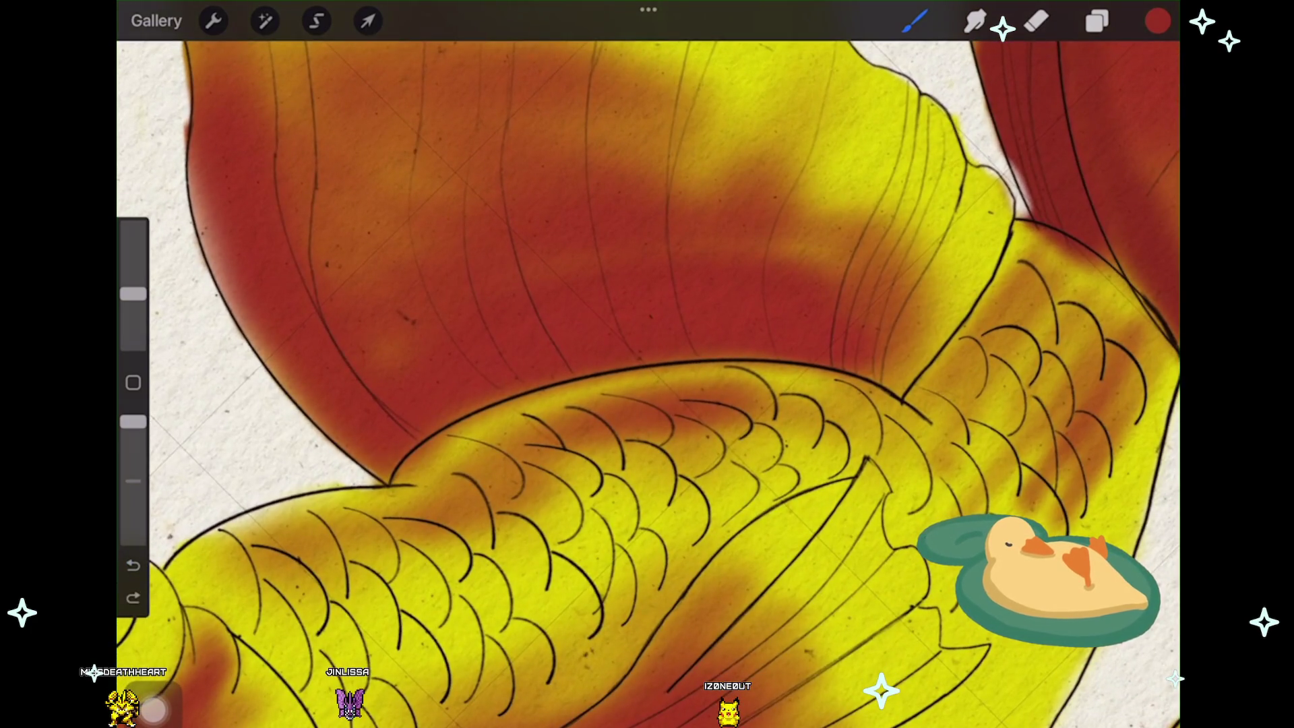
pyautogui.moveTo(413, 433); pyautogui.dragTo(606, 341)
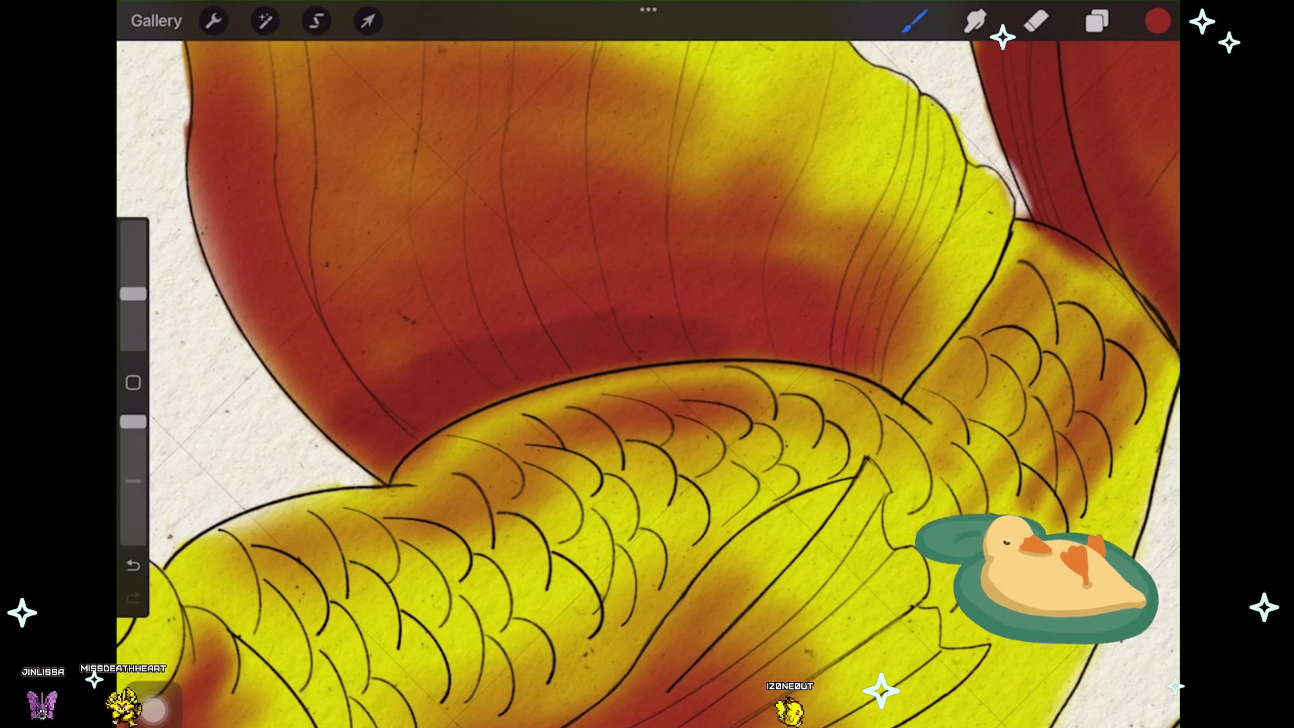
pyautogui.moveTo(297, 421); pyautogui.dragTo(430, 338)
pyautogui.scroll(-3, 647, 384)
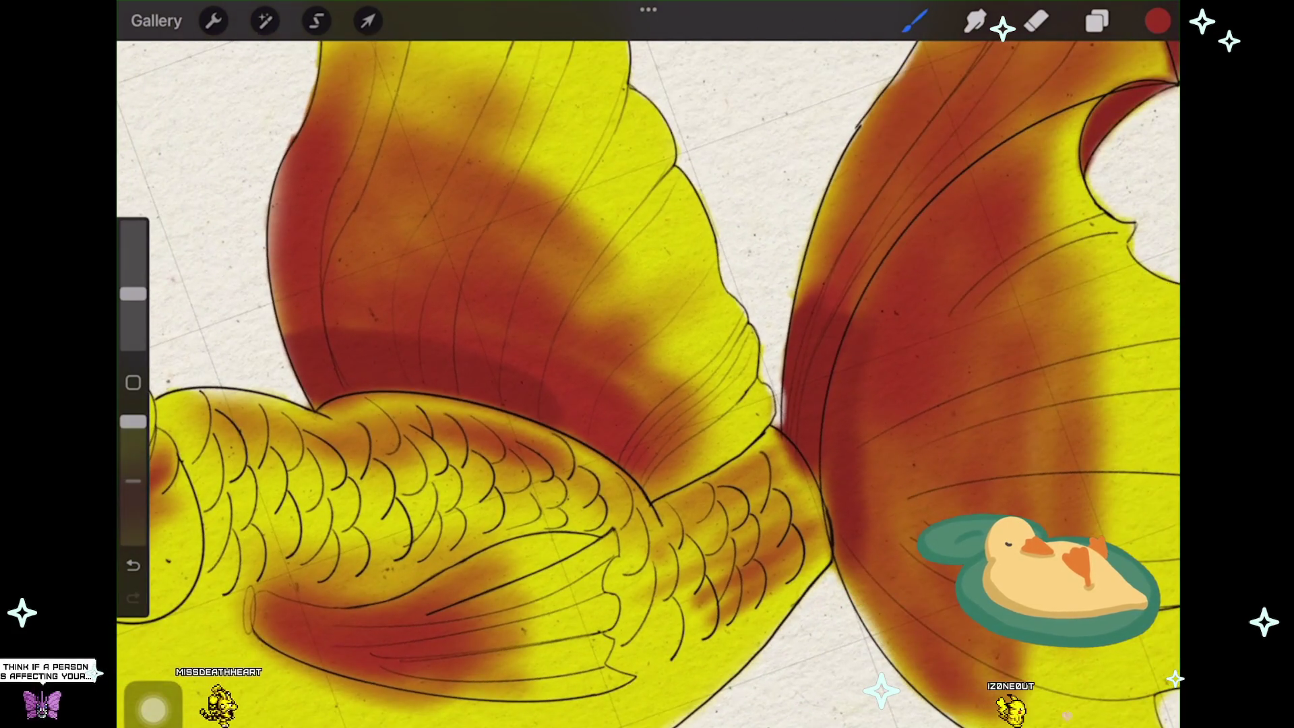
pyautogui.hscroll(-3, 648, 384)
pyautogui.hscroll(-2, 647, 385)
pyautogui.hscroll(-1, 647, 384)
pyautogui.hscroll(-1, 648, 384)
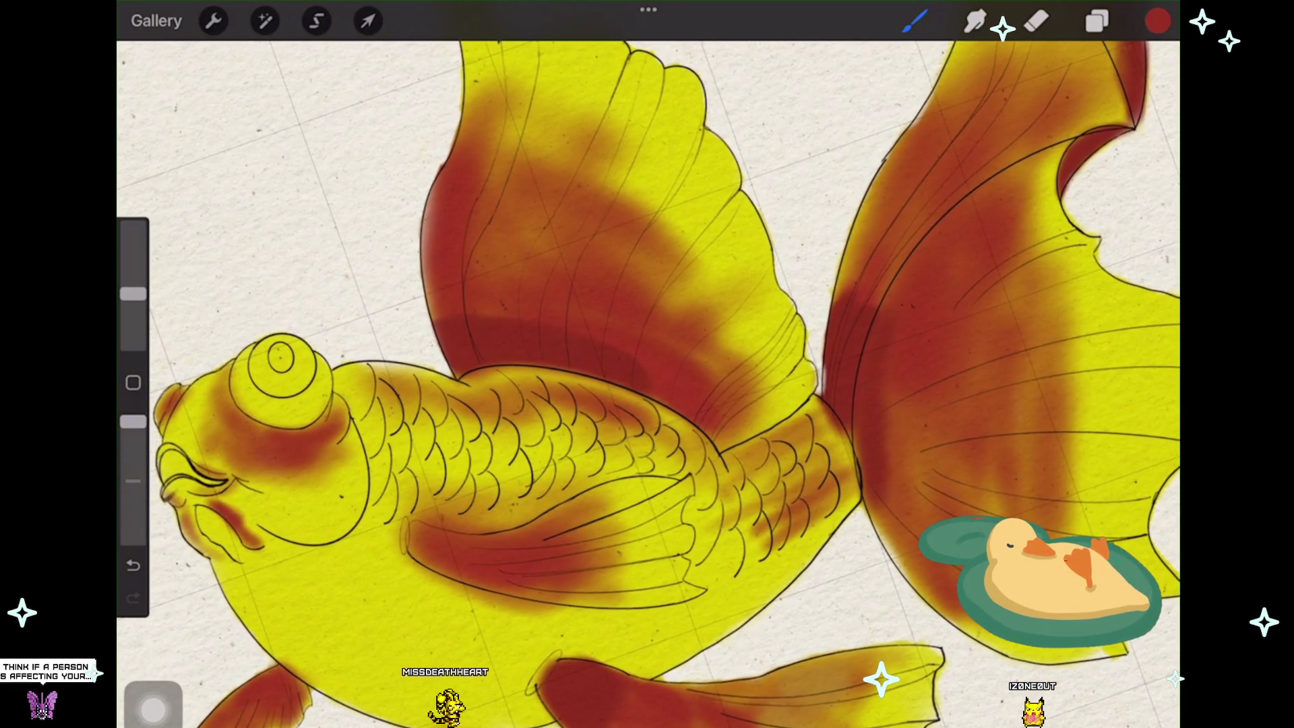
pyautogui.scroll(3, 647, 384)
pyautogui.scroll(1, 647, 384)
pyautogui.scroll(-2, 647, 384)
pyautogui.scroll(-1, 647, 385)
pyautogui.scroll(-2, 647, 385)
pyautogui.scroll(-1, 647, 385)
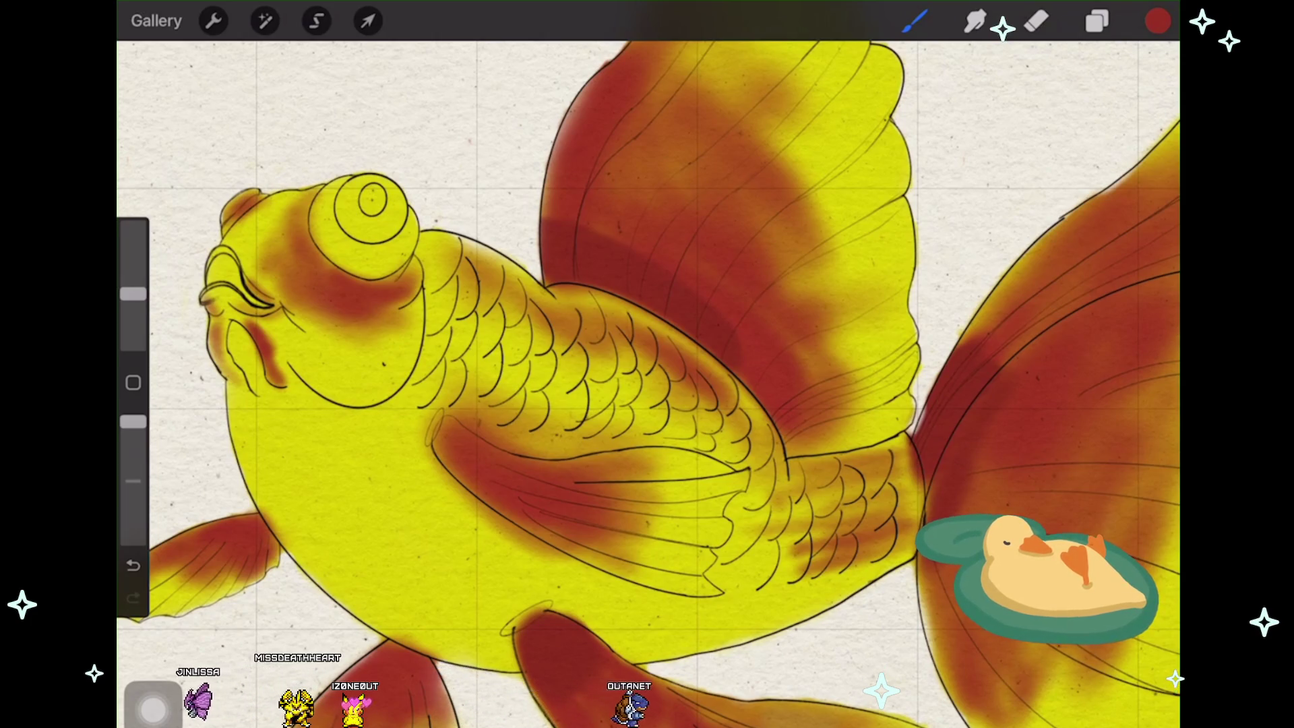
pyautogui.scroll(-3, 647, 384)
pyautogui.scroll(-1, 647, 384)
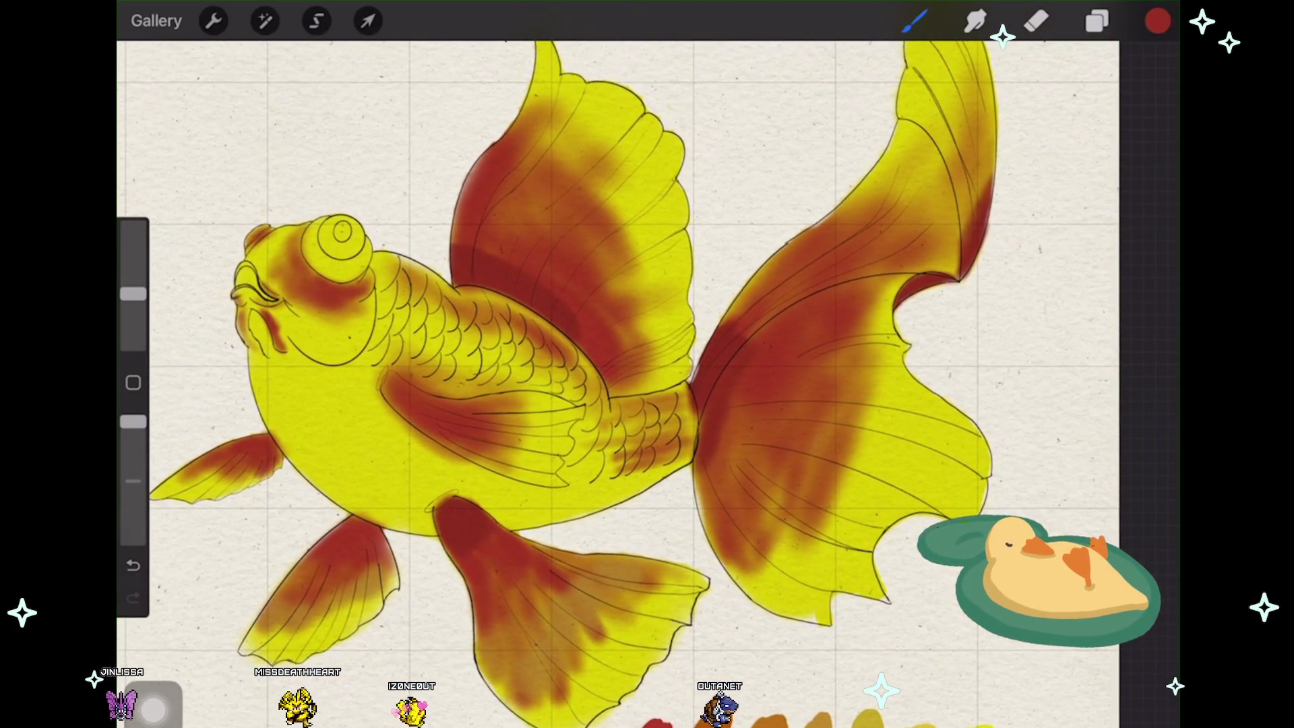
pyautogui.scroll(-1, 607, 384)
pyautogui.scroll(-1, 587, 384)
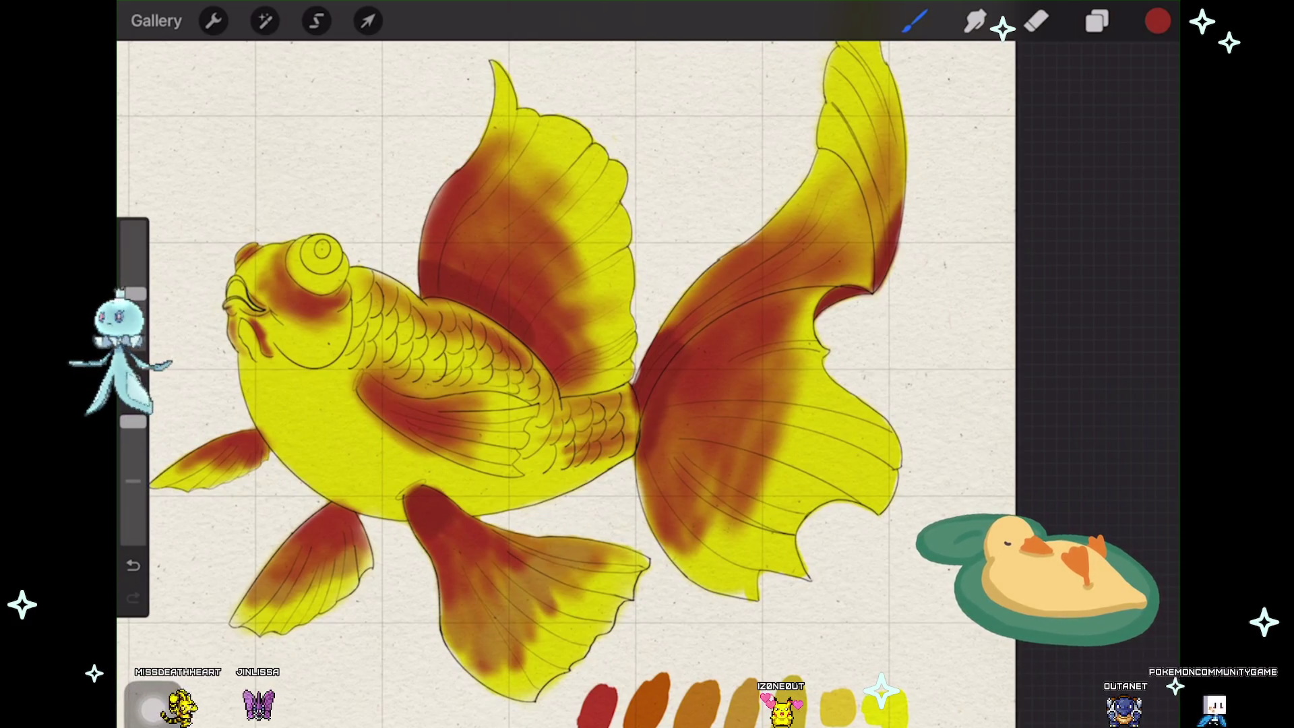
pyautogui.scroll(-3, 374, 342)
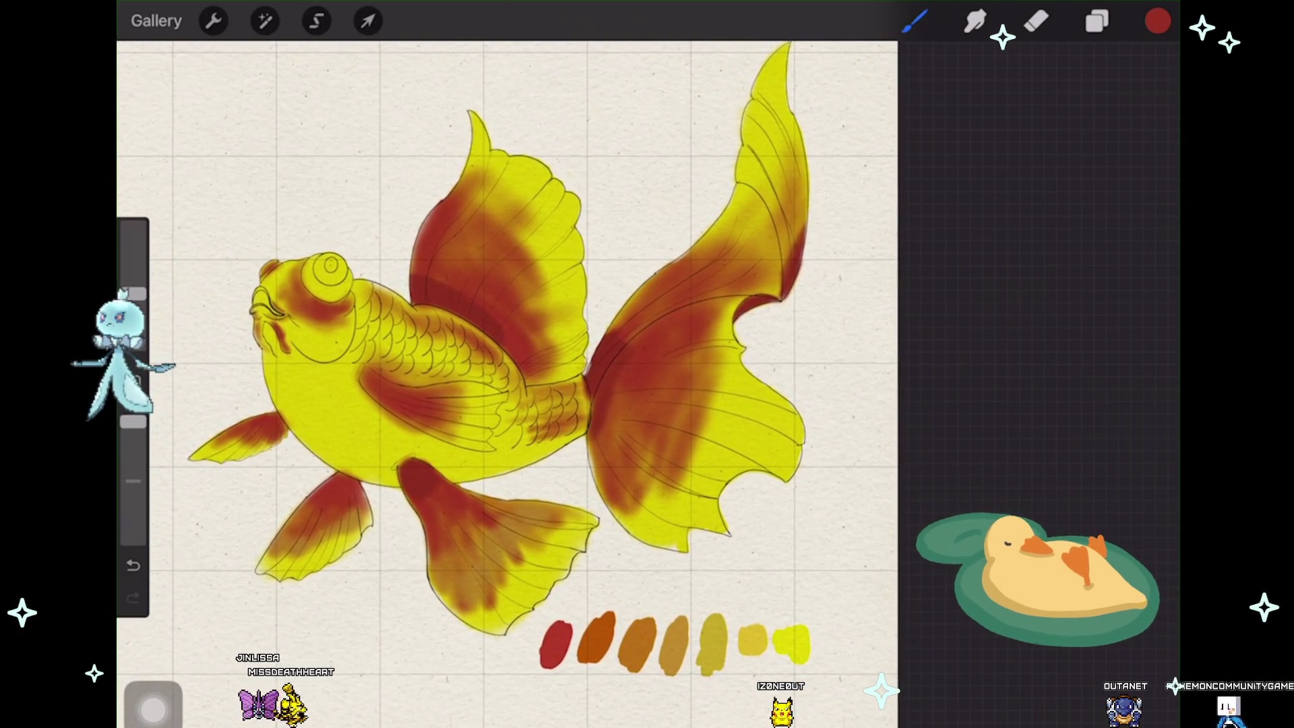